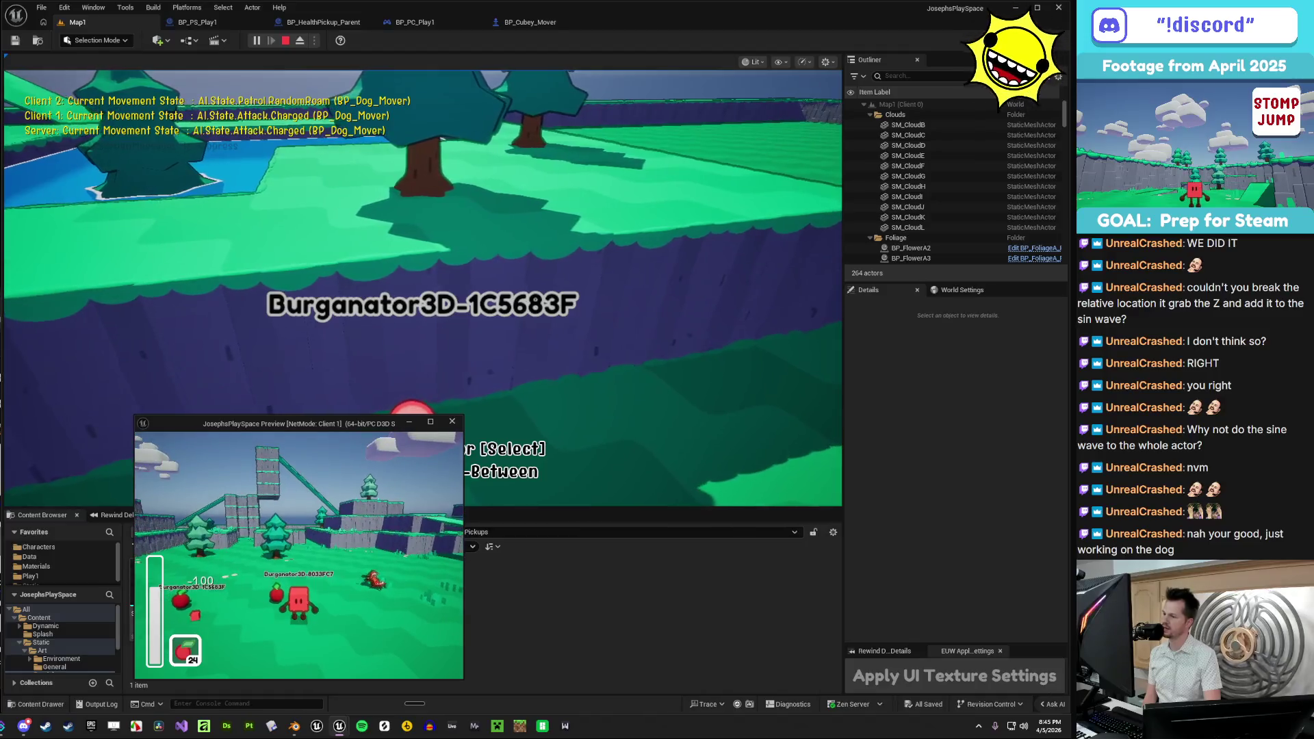
# - End the Play-In-Editor session and return to the Map1 level editor
pyautogui.press('Escape')
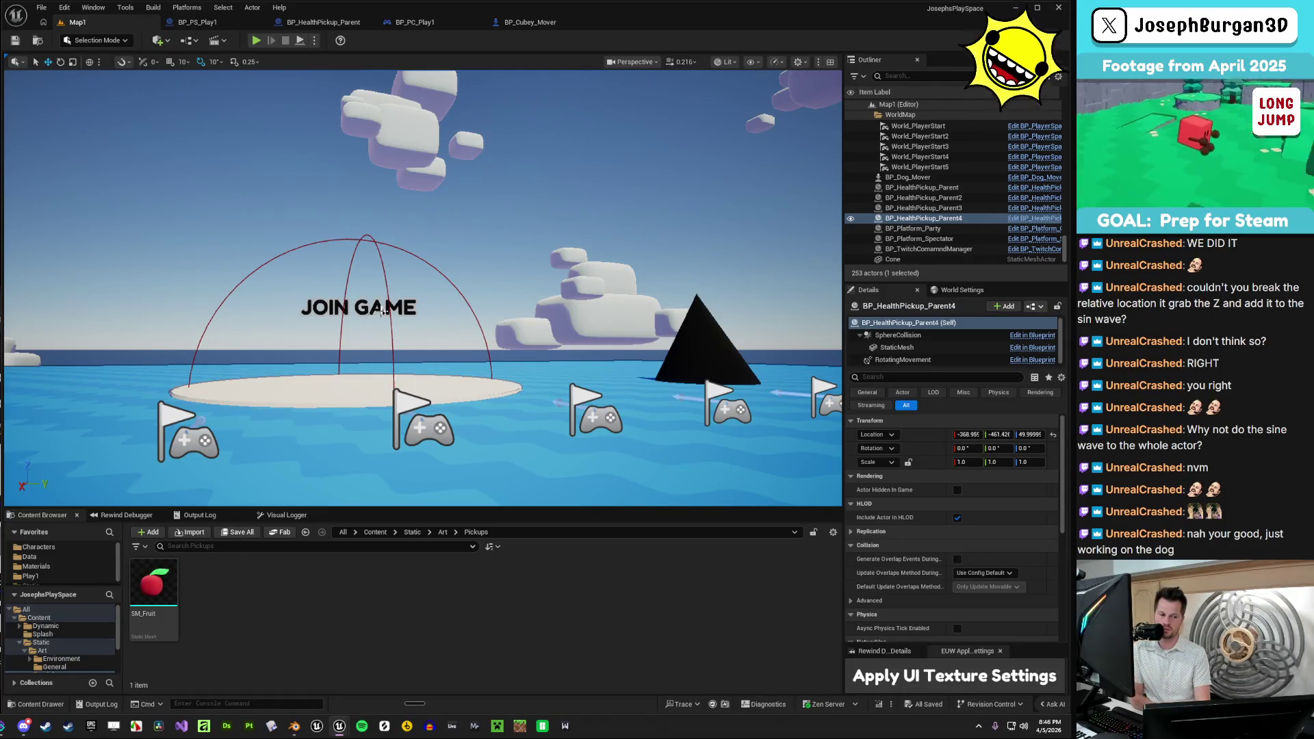
# - In BP_HealthPickup_Parent, add a Sphere Collision component named Sphere under SphereCollision
pyautogui.click(321, 22)
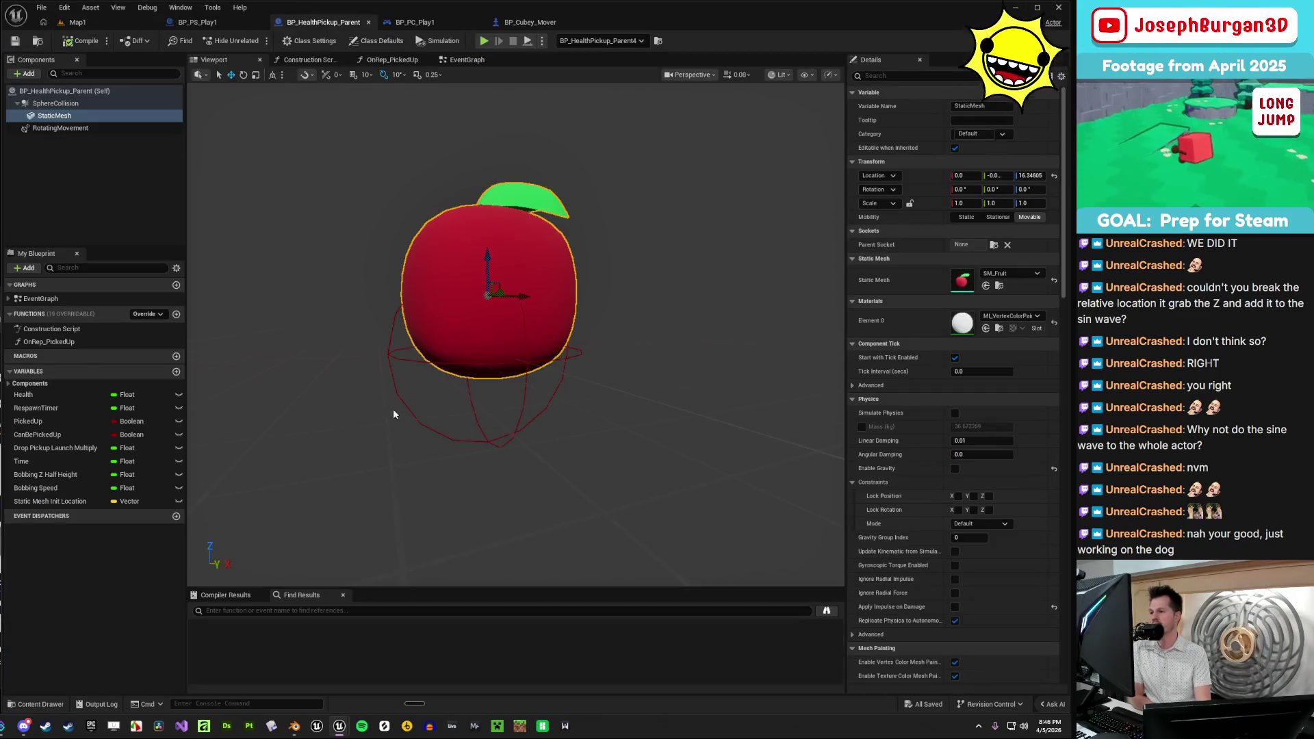
pyautogui.click(72, 103)
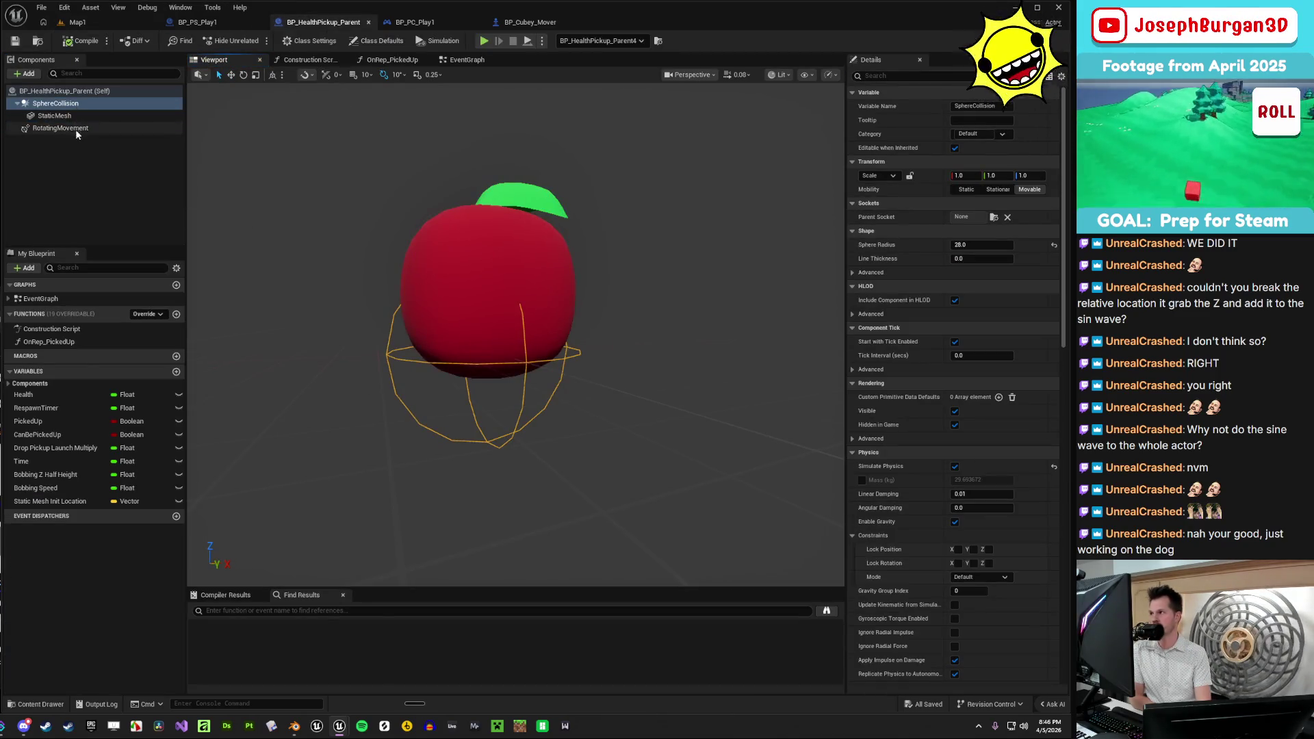
pyautogui.rightClick(74, 106)
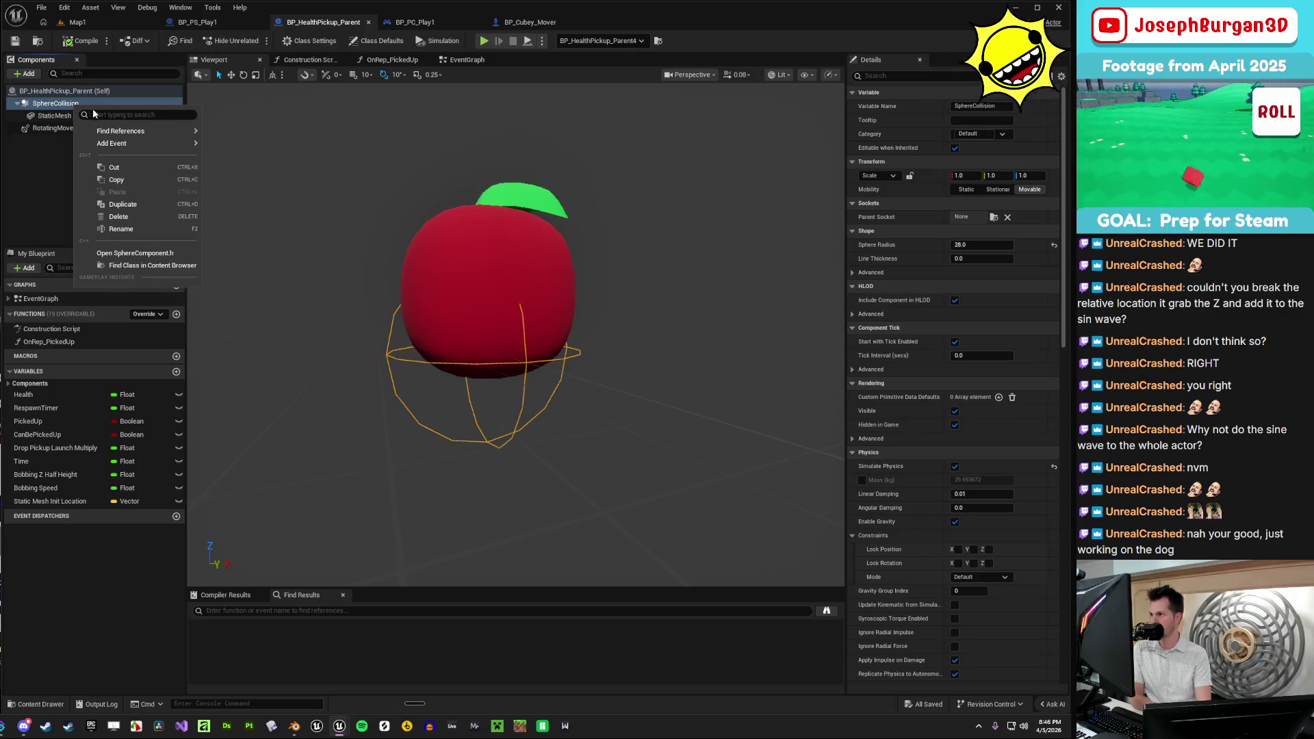
pyautogui.click(28, 147)
pyautogui.click(26, 73)
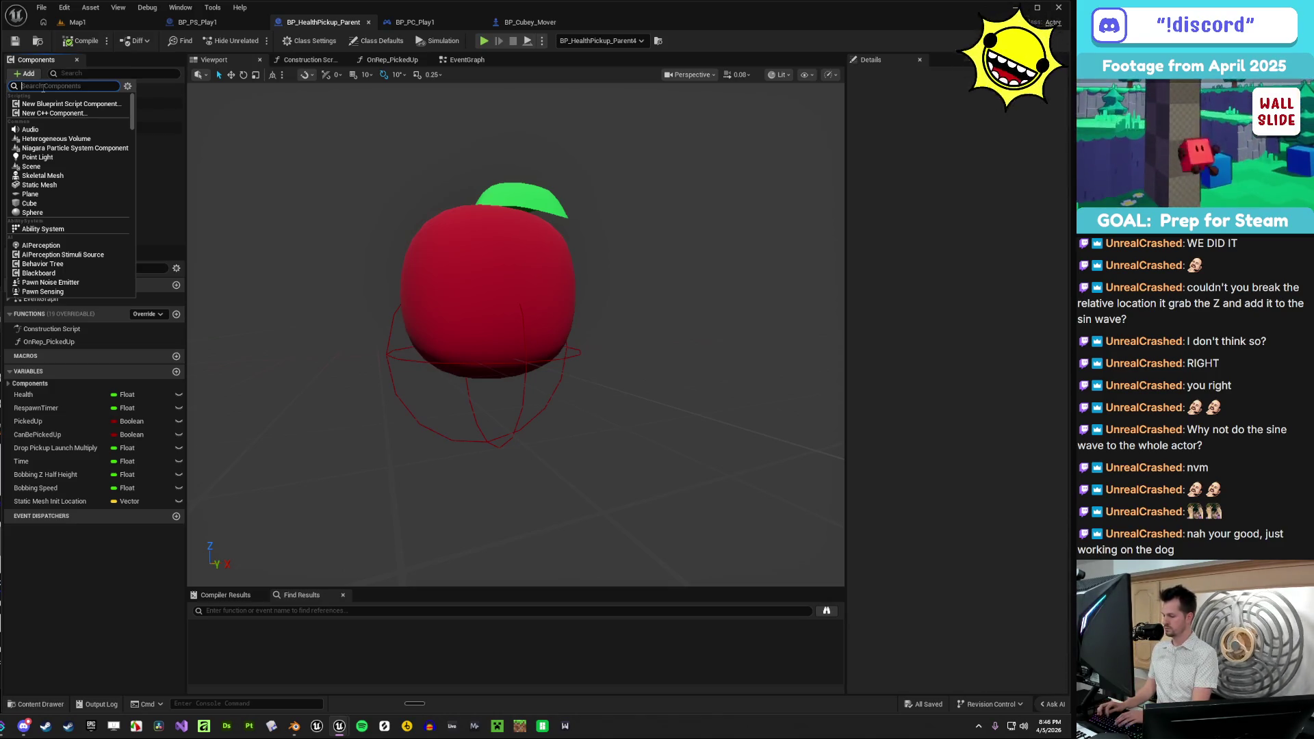
pyautogui.write('coll')
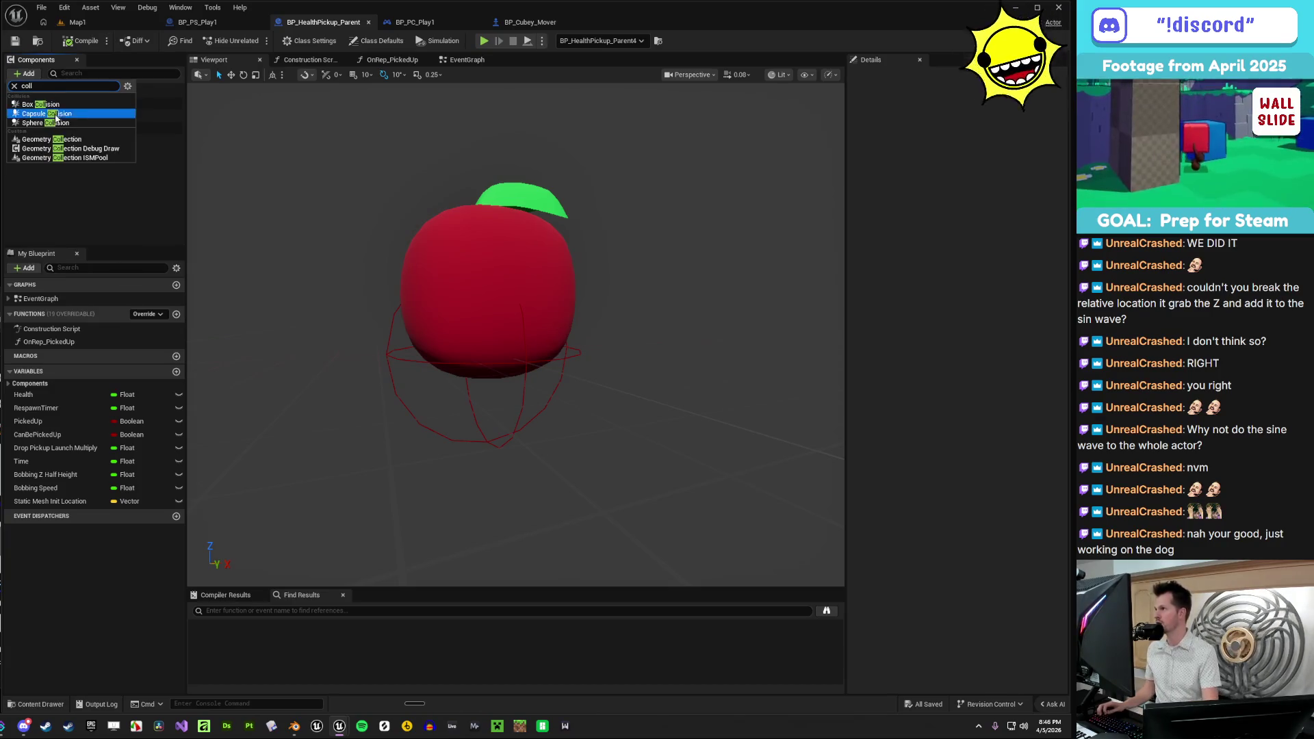
pyautogui.click(45, 122)
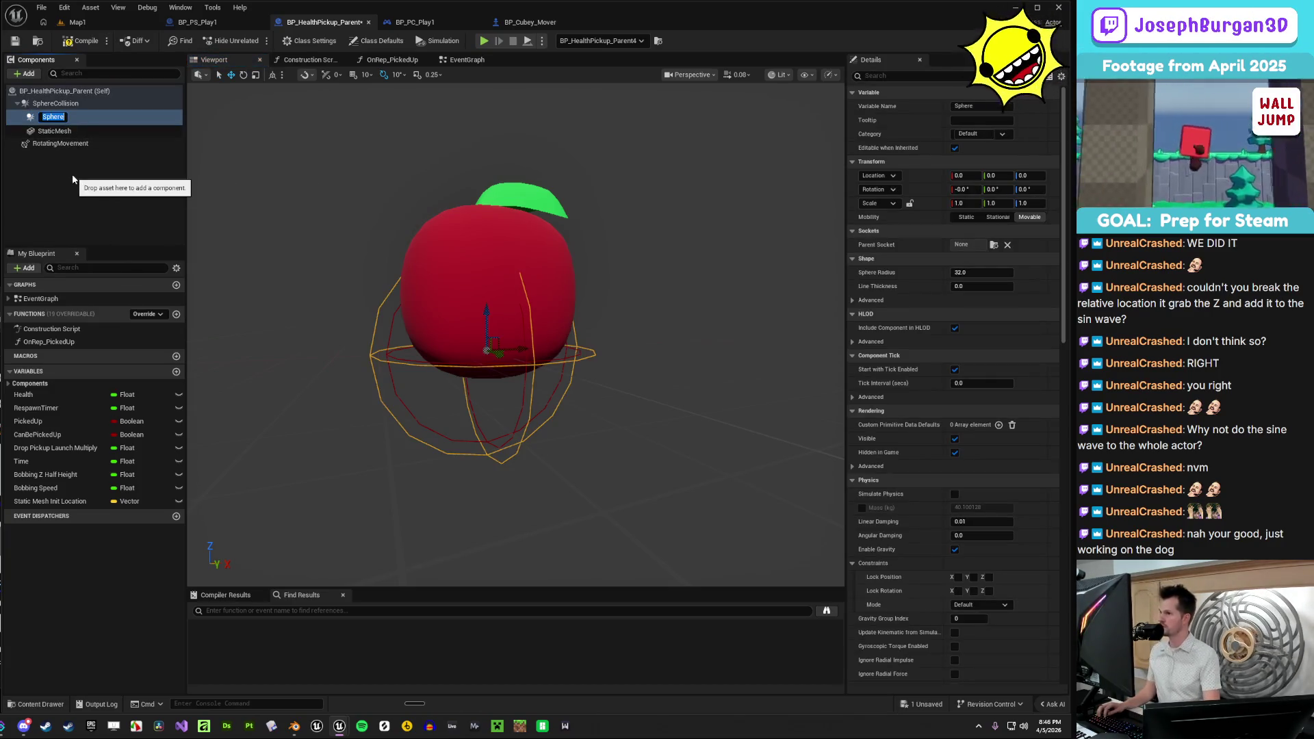
pyautogui.click(77, 122)
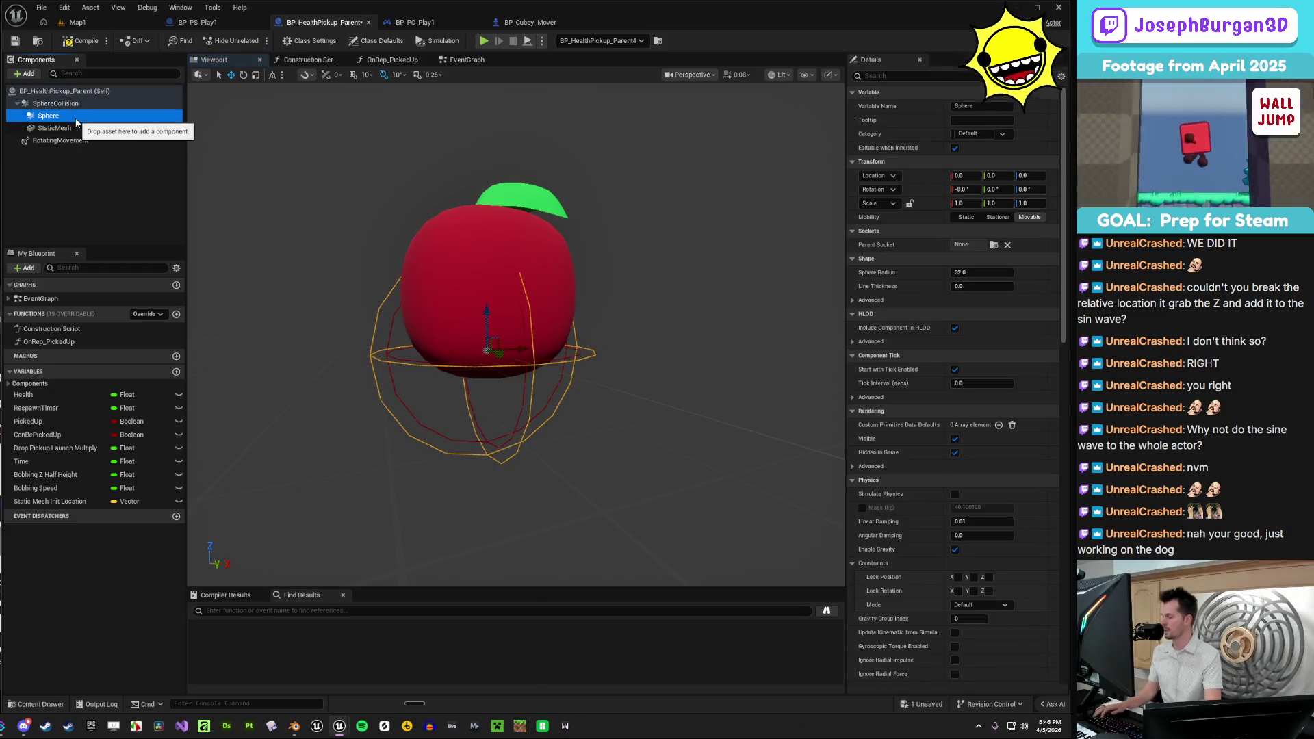
pyautogui.press('F2')
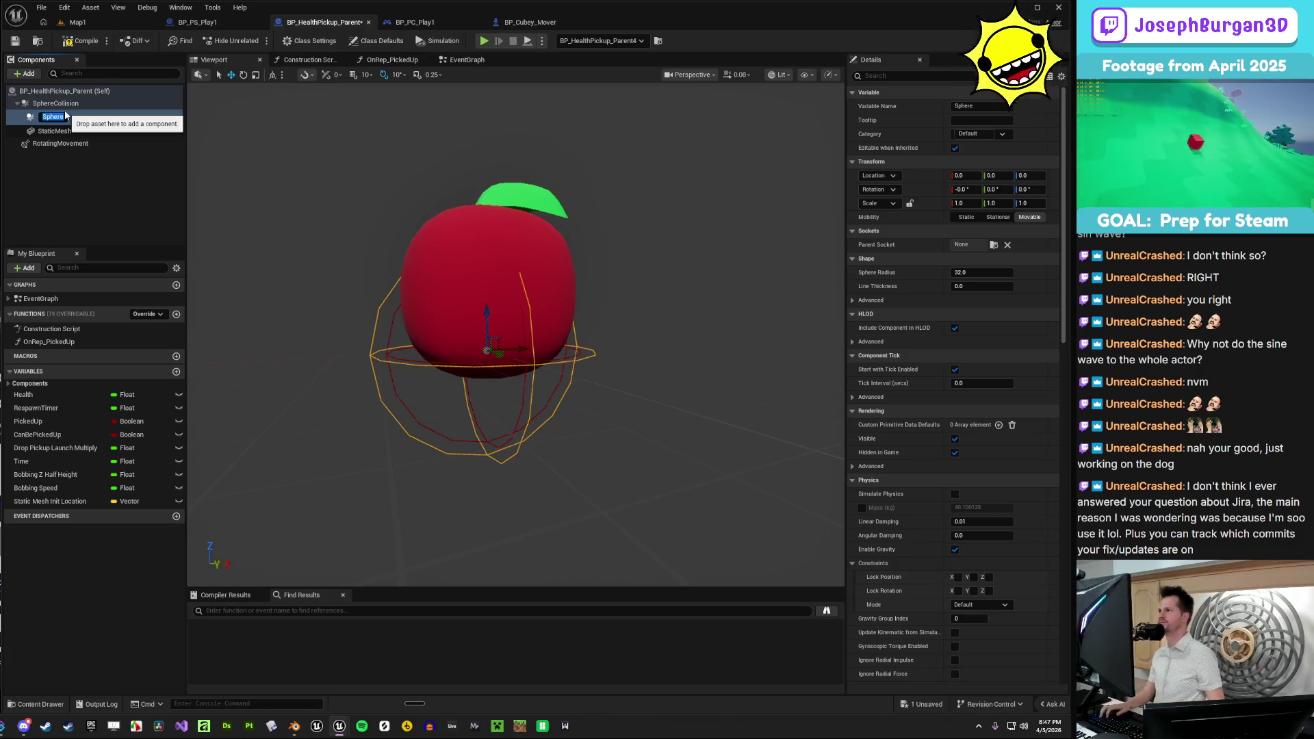
pyautogui.click(81, 156)
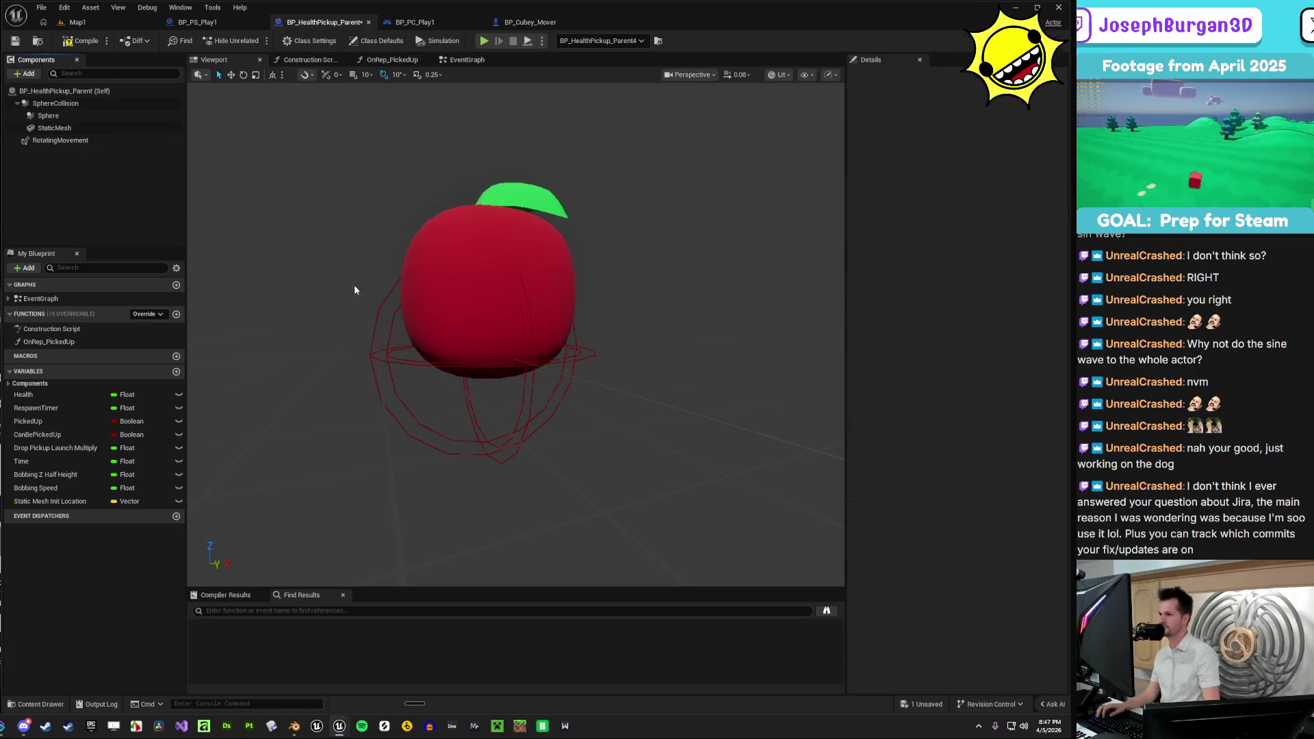
# - Set the new Sphere component's Sphere Radius to 60
pyautogui.click(78, 117)
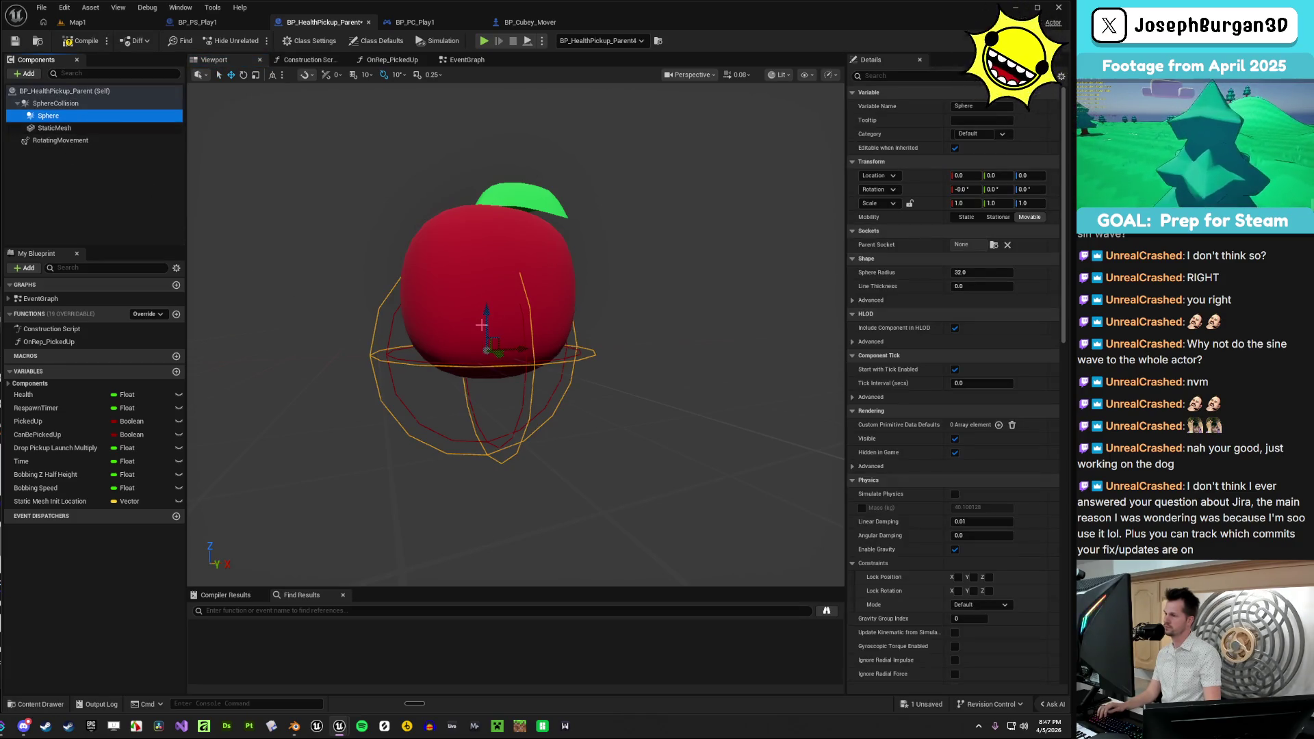
pyautogui.moveTo(972, 272); pyautogui.dragTo(1021, 273)
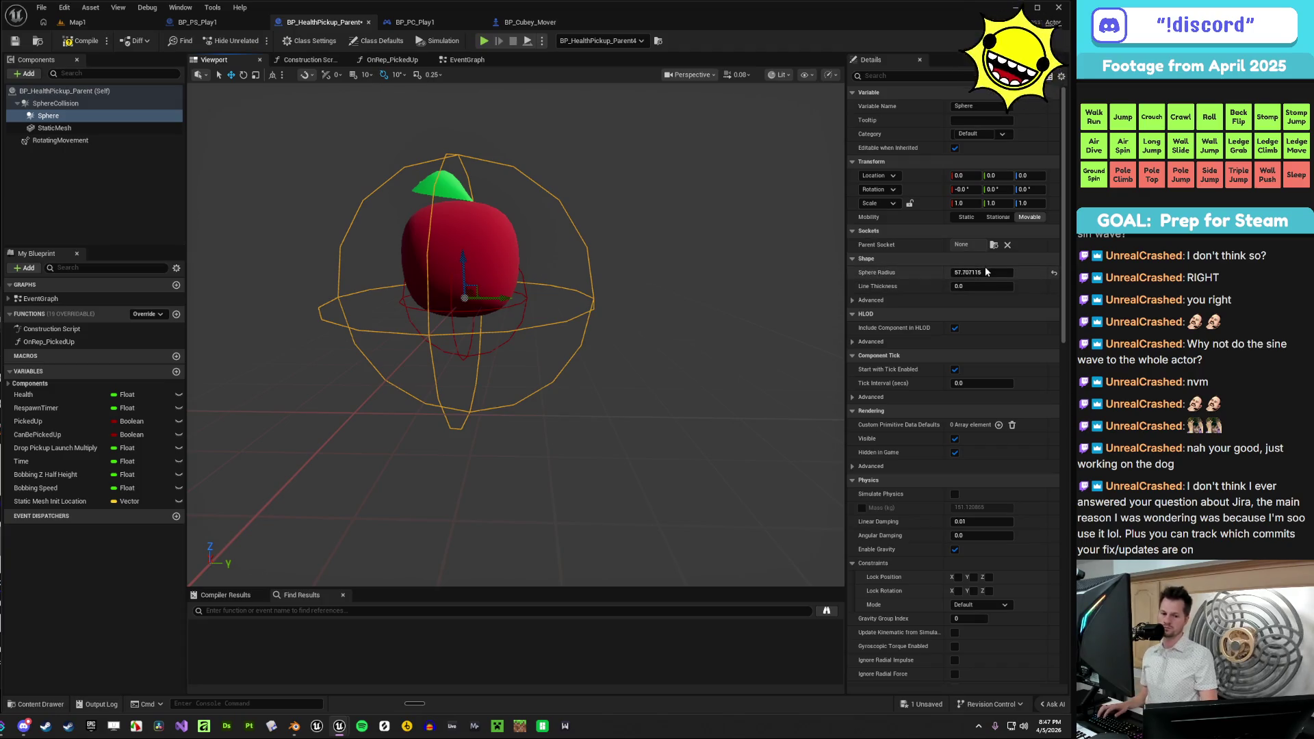
pyautogui.moveTo(981, 269)
pyautogui.mouseDown()
pyautogui.moveTo(1006, 269)
pyautogui.moveTo(981, 269)
pyautogui.mouseUp()
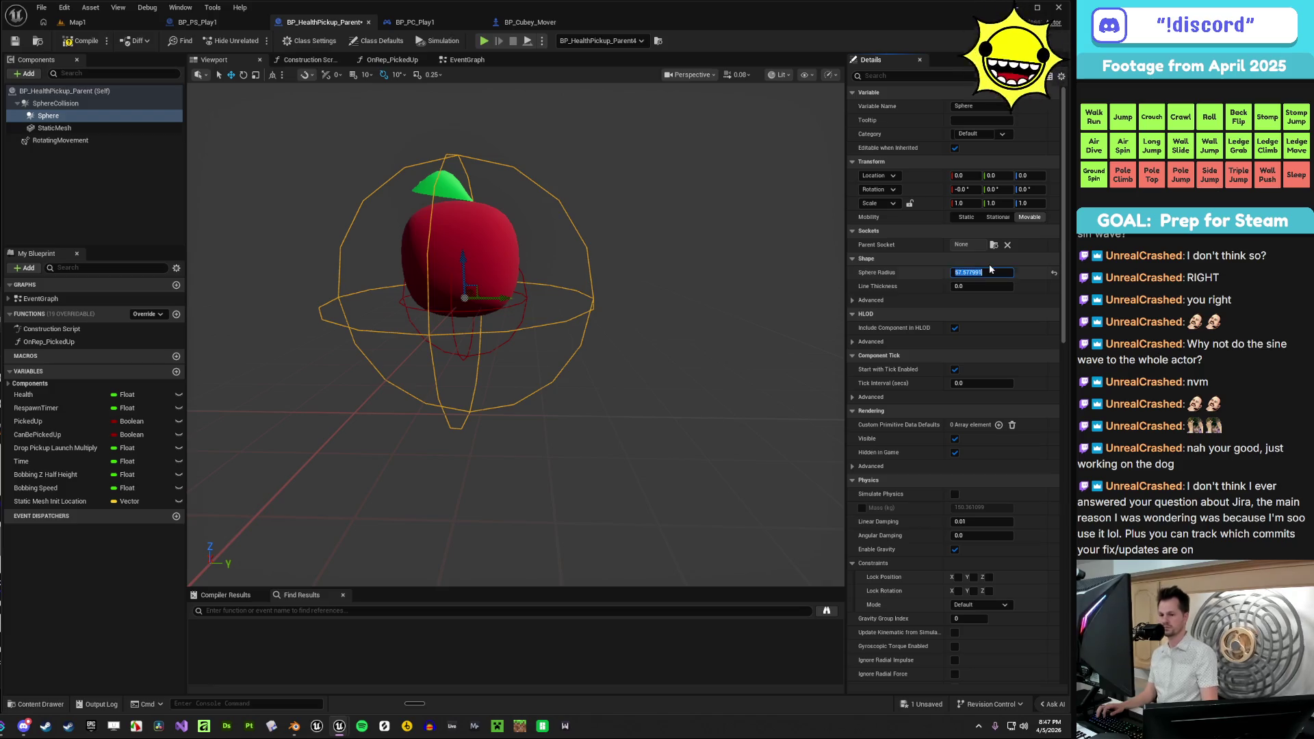
pyautogui.write('60')
pyautogui.press('Return')
pyautogui.scroll(5, 513, 329)
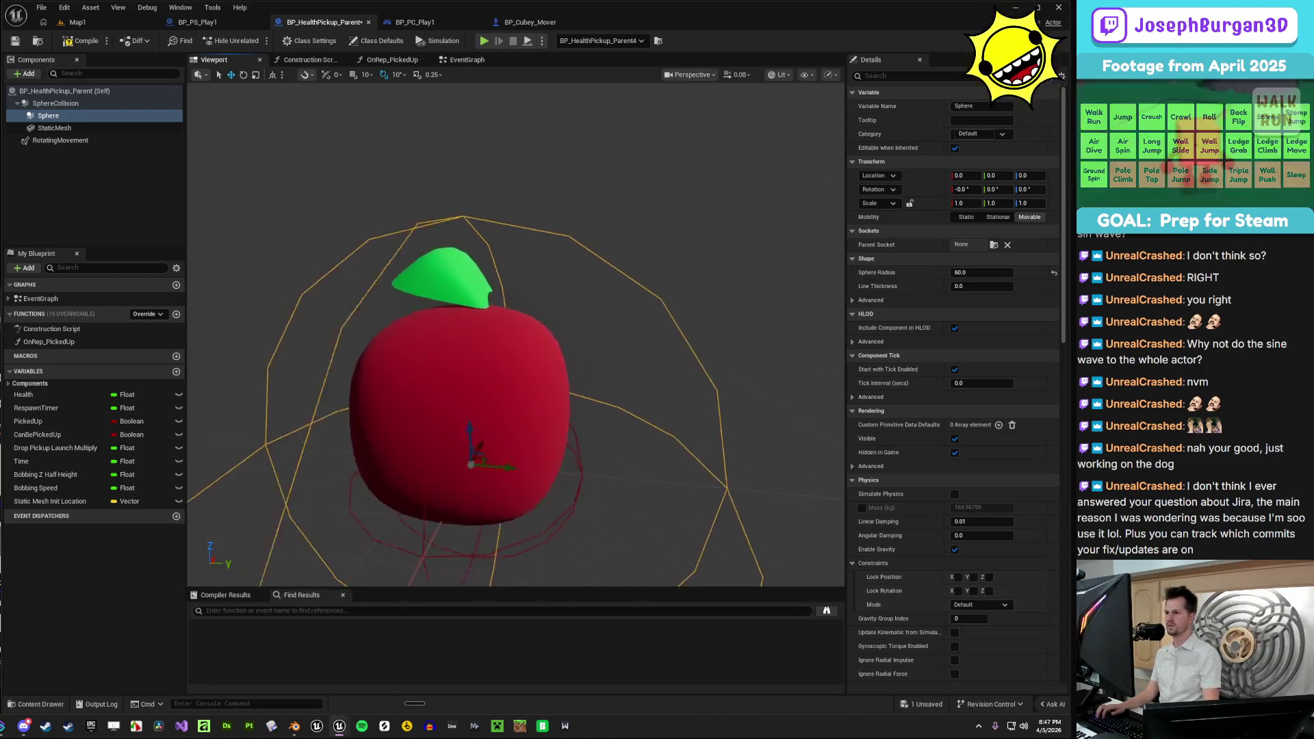
pyautogui.moveTo(513, 329)
pyautogui.mouseDown()
pyautogui.moveTo(492, 349)
pyautogui.moveTo(466, 335)
pyautogui.mouseUp()
# - Try a Sphere radius of 50, undo back to 60, and save the blueprint
pyautogui.click(973, 273)
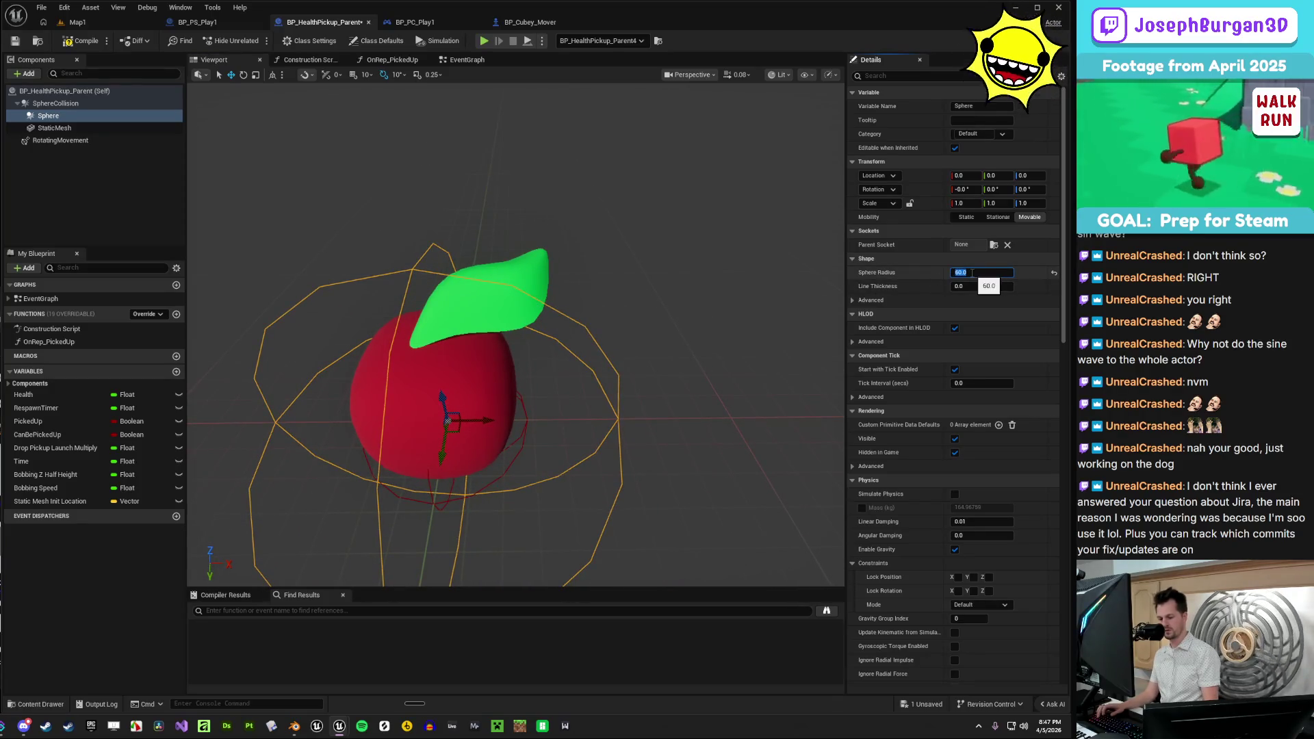
pyautogui.write('50')
pyautogui.press('Return')
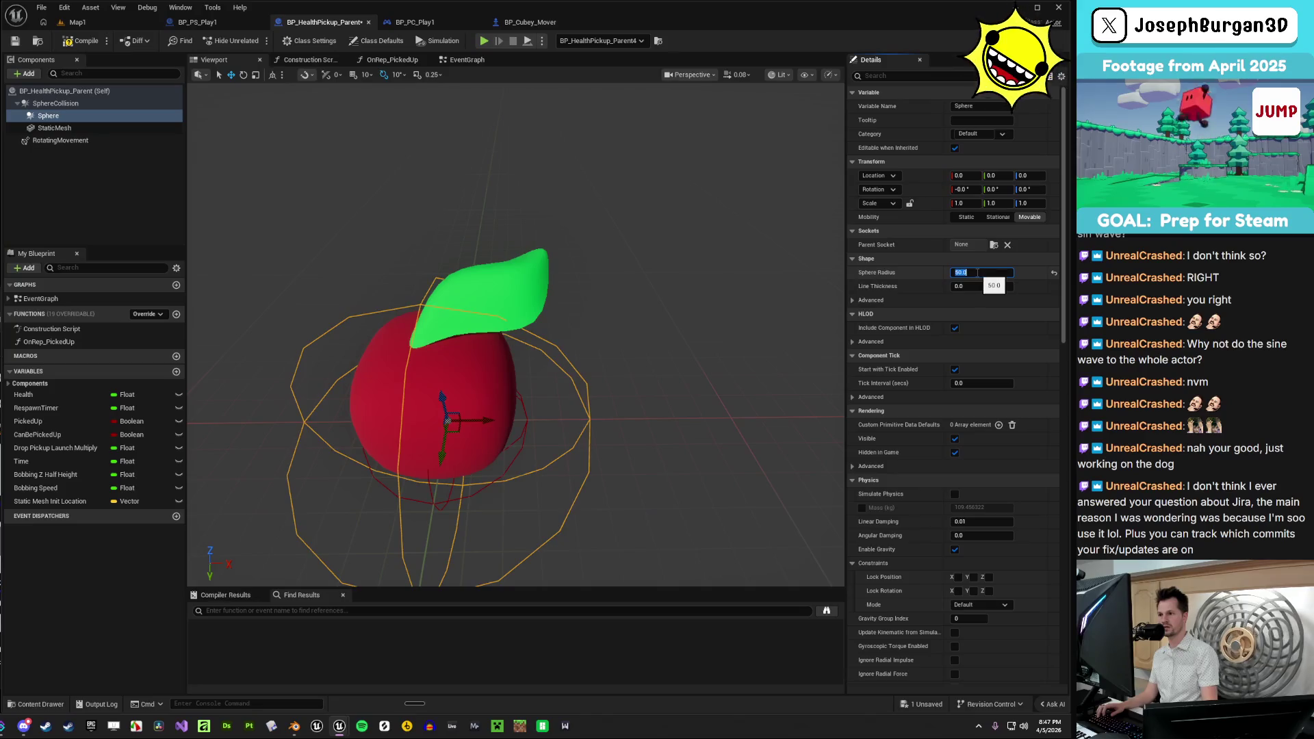
pyautogui.hotkey('ctrl', 'z')
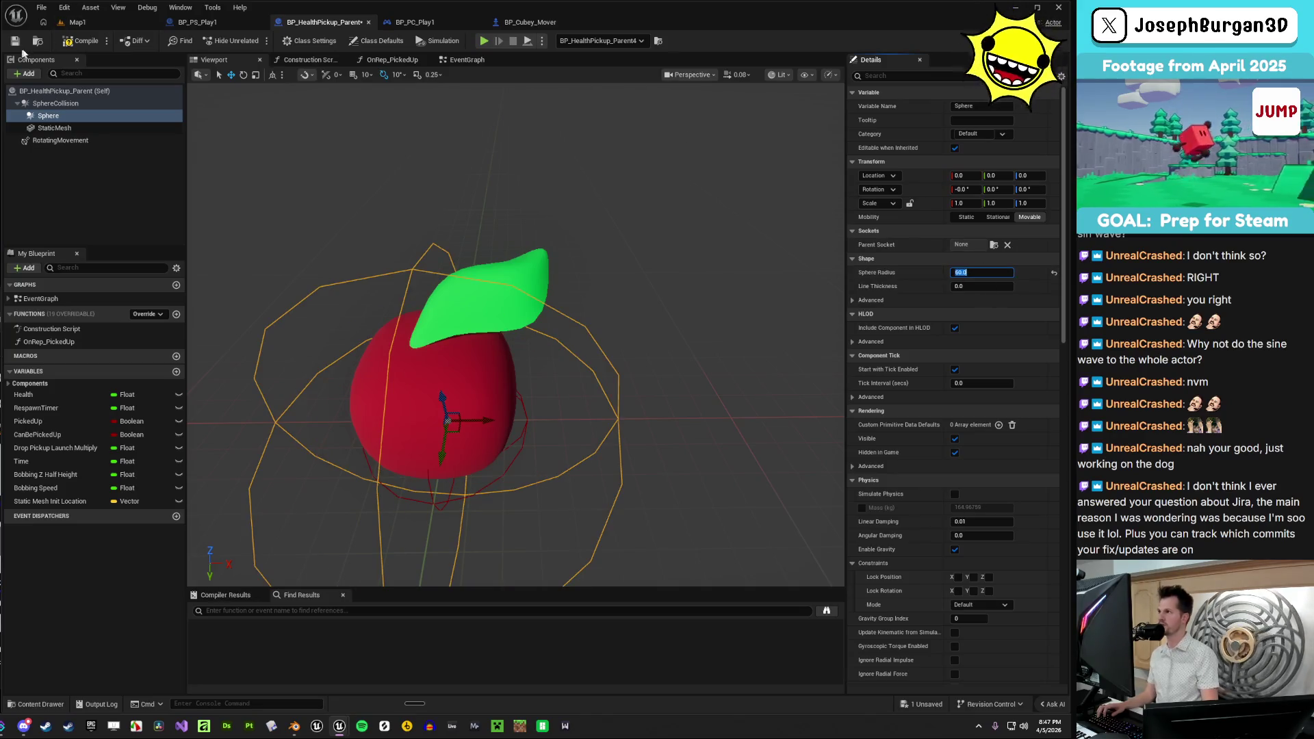
pyautogui.click(15, 41)
pyautogui.moveTo(527, 210); pyautogui.dragTo(513, 266)
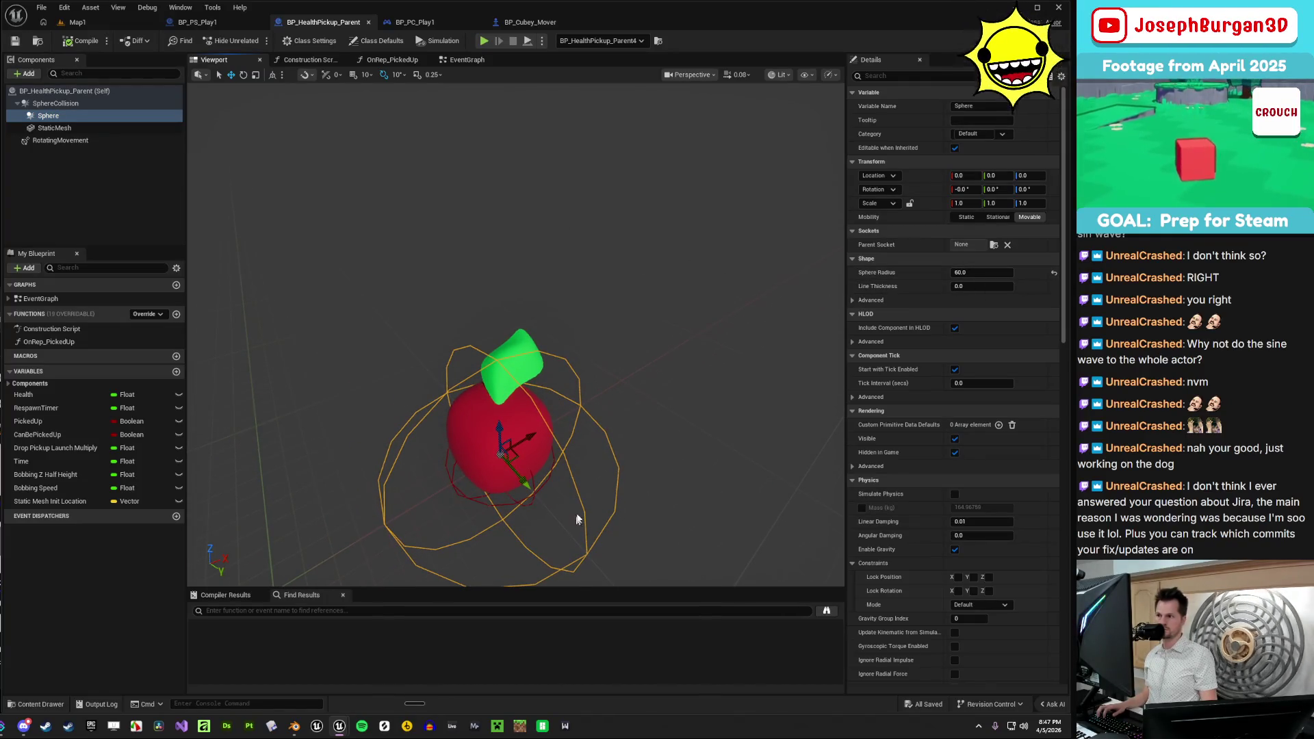
pyautogui.moveTo(576, 519); pyautogui.dragTo(572, 479)
pyautogui.click(55, 104)
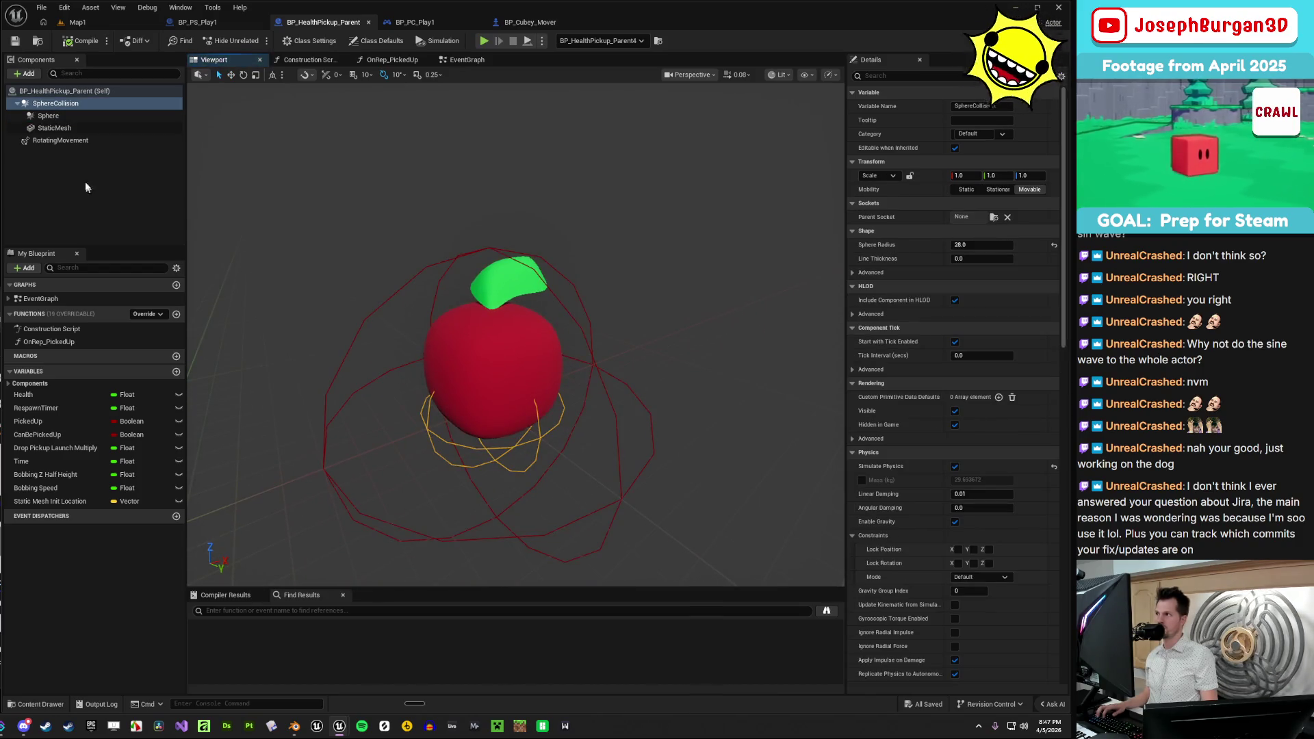
# - Try SphereCollision radii of 25 and 28, settle on 27, and save the blueprint
pyautogui.click(977, 245)
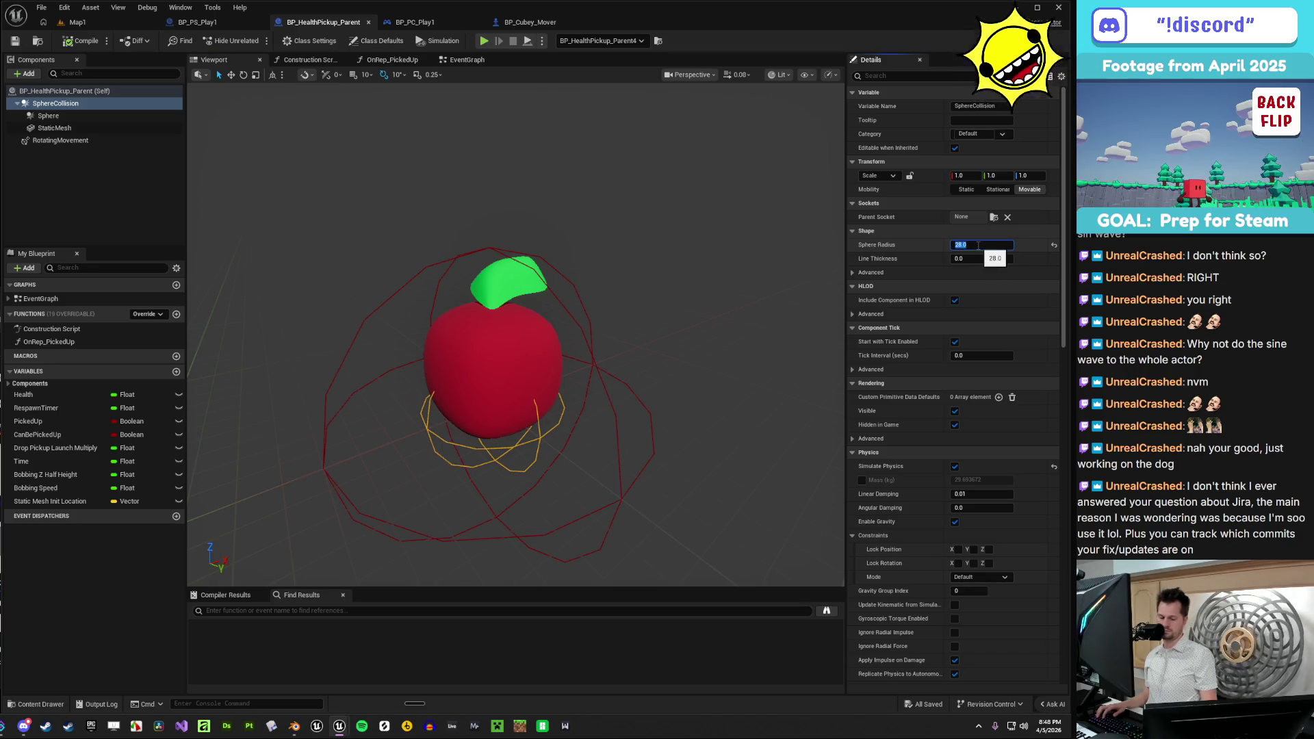
pyautogui.write('25')
pyautogui.press('Return')
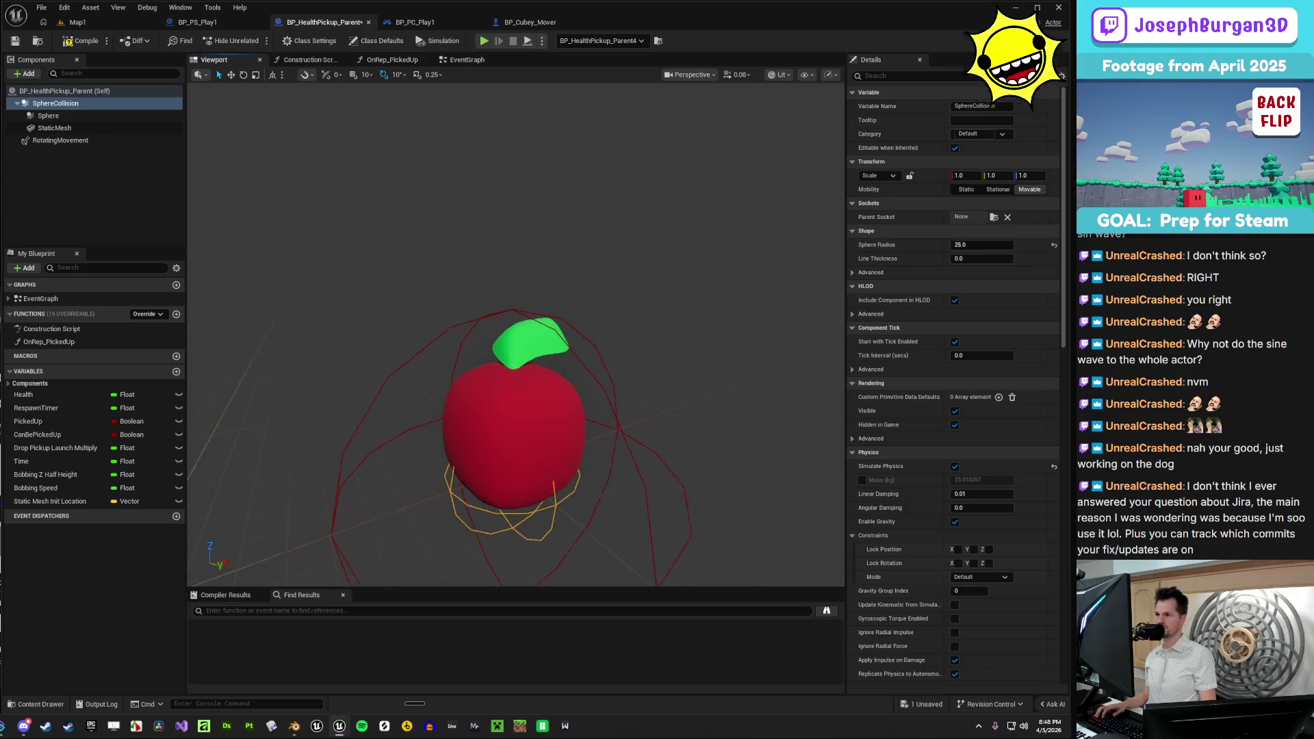
pyautogui.moveTo(514, 342); pyautogui.dragTo(476, 304)
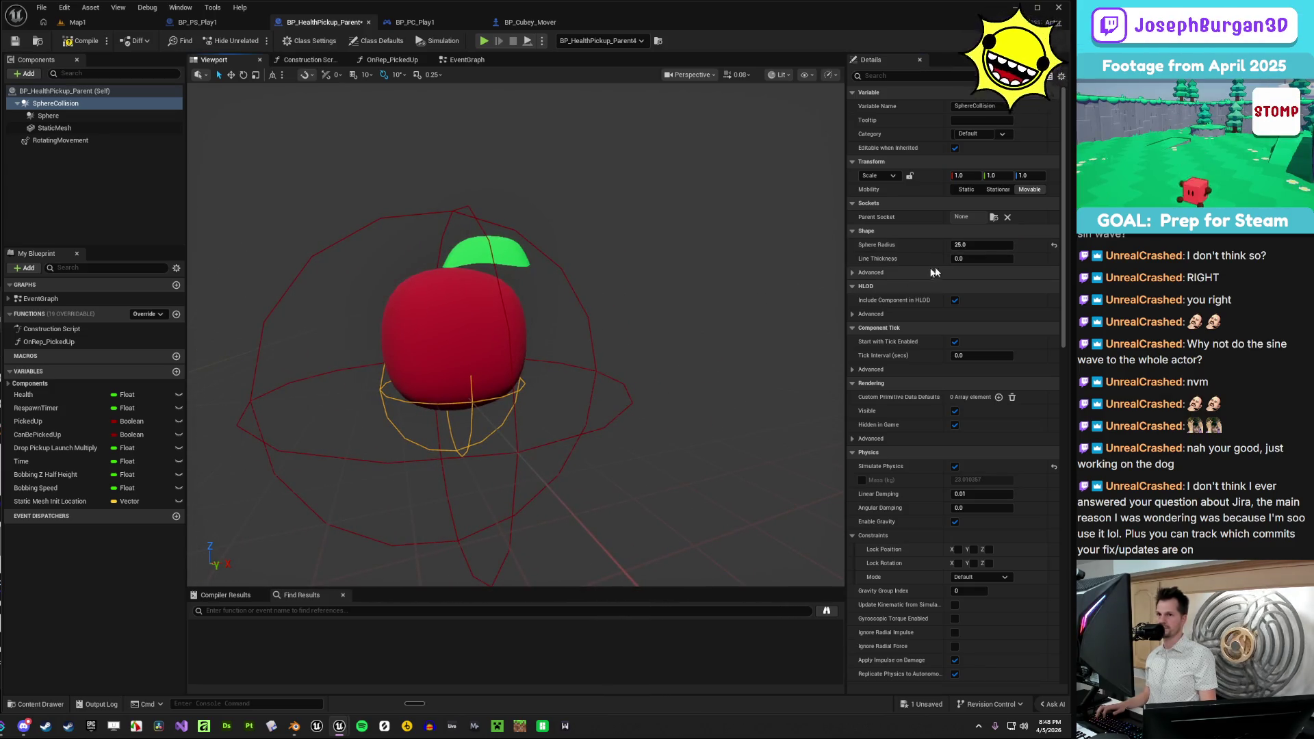
pyautogui.click(972, 245)
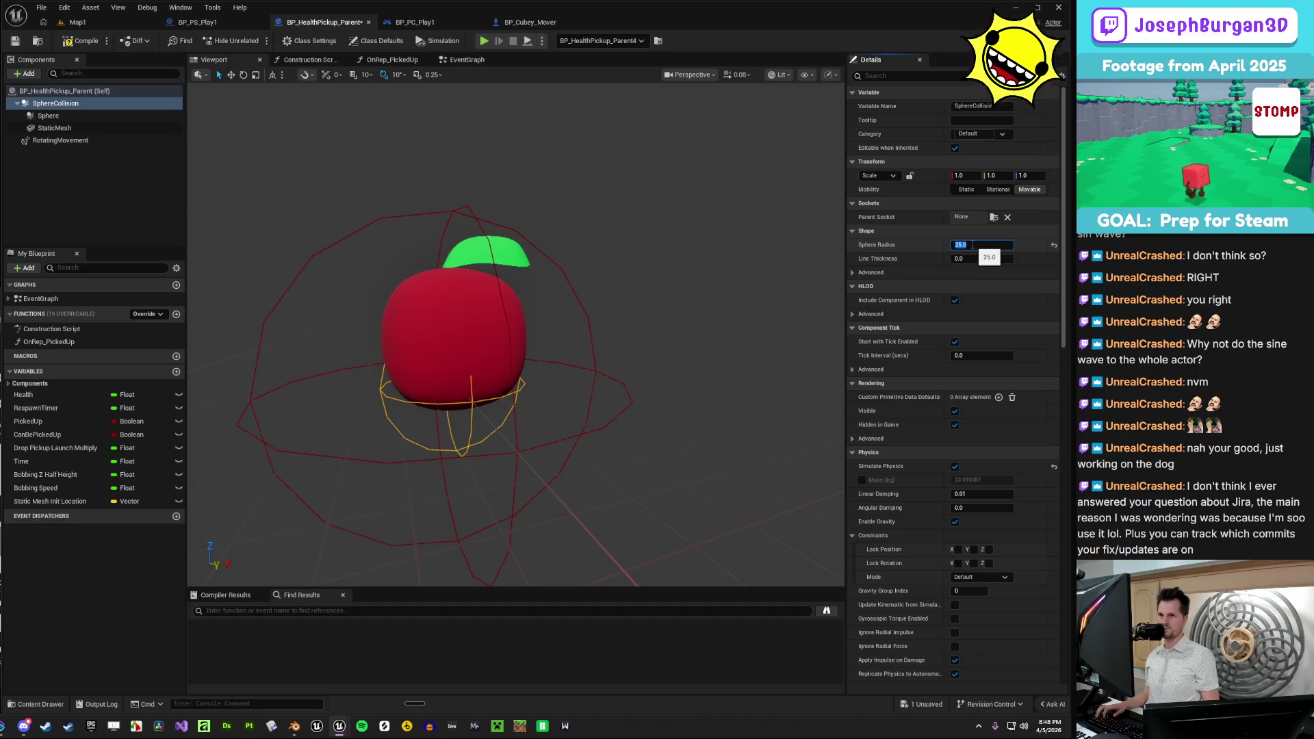
pyautogui.write('28')
pyautogui.press('Return')
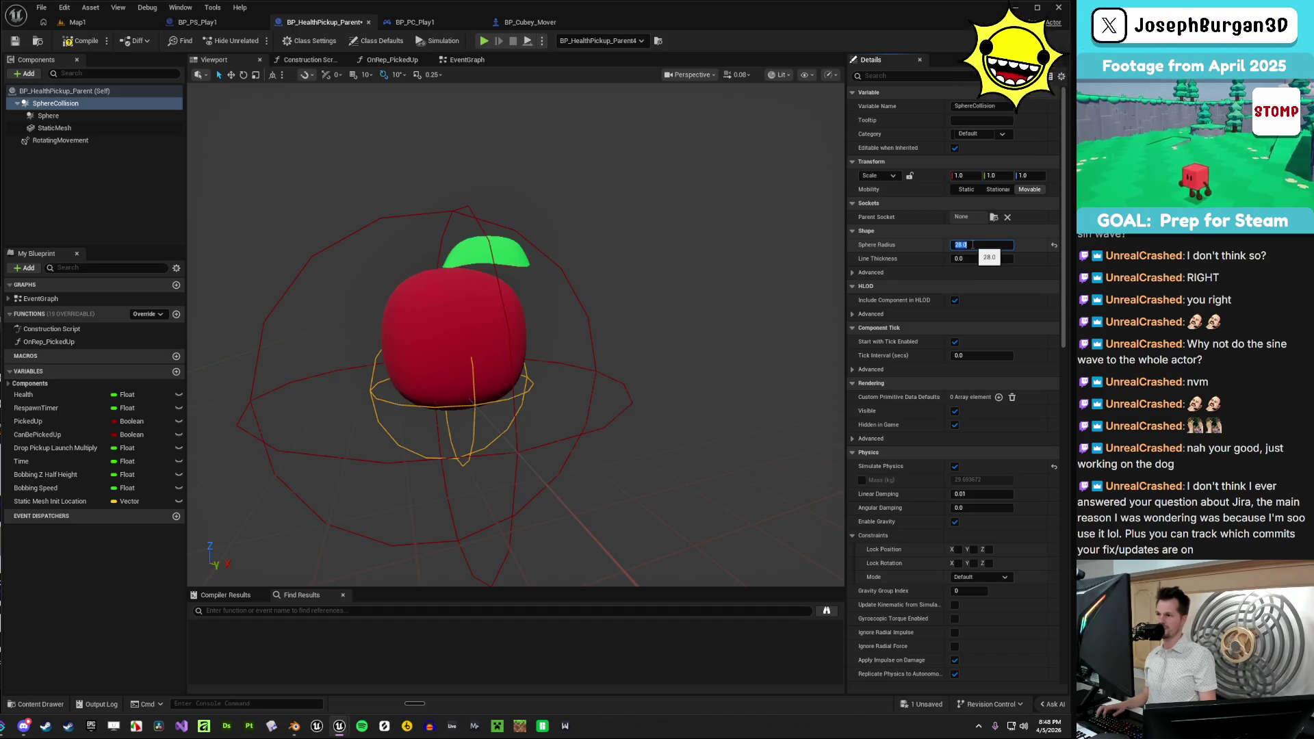
pyautogui.write('27')
pyautogui.press('Return')
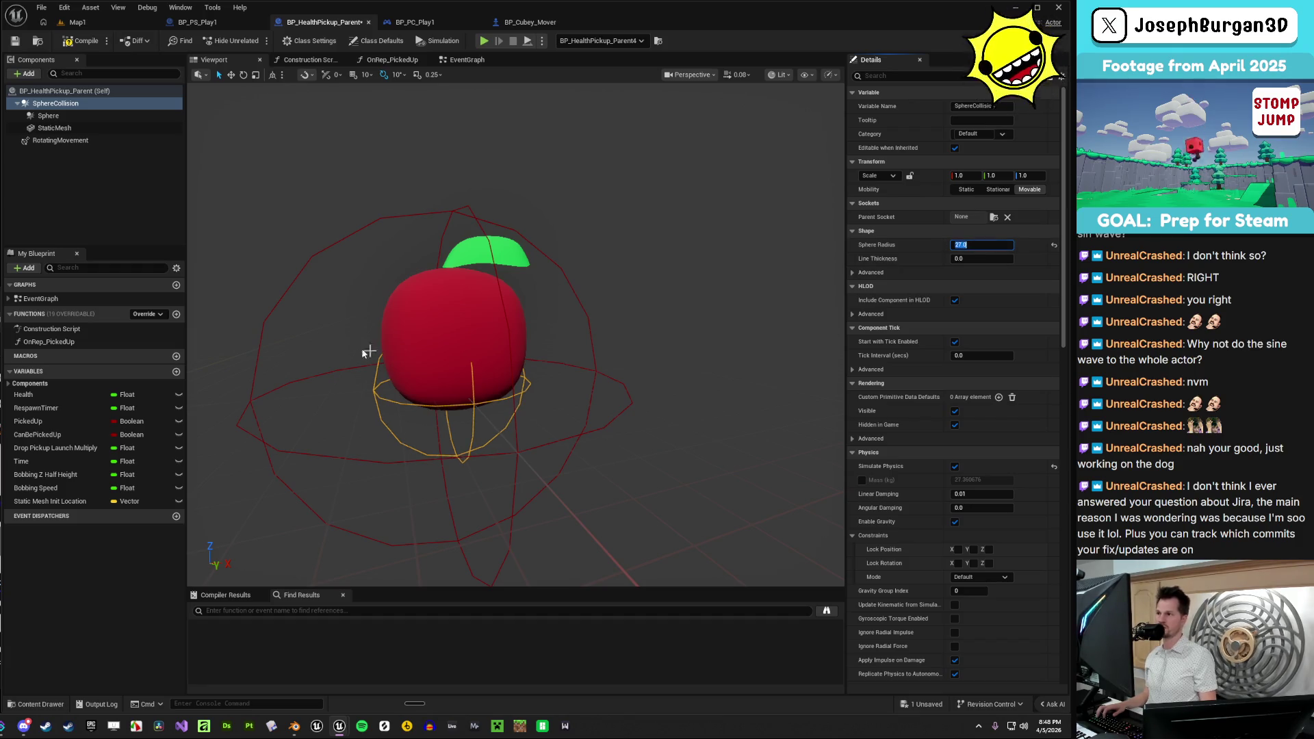
pyautogui.click(80, 40)
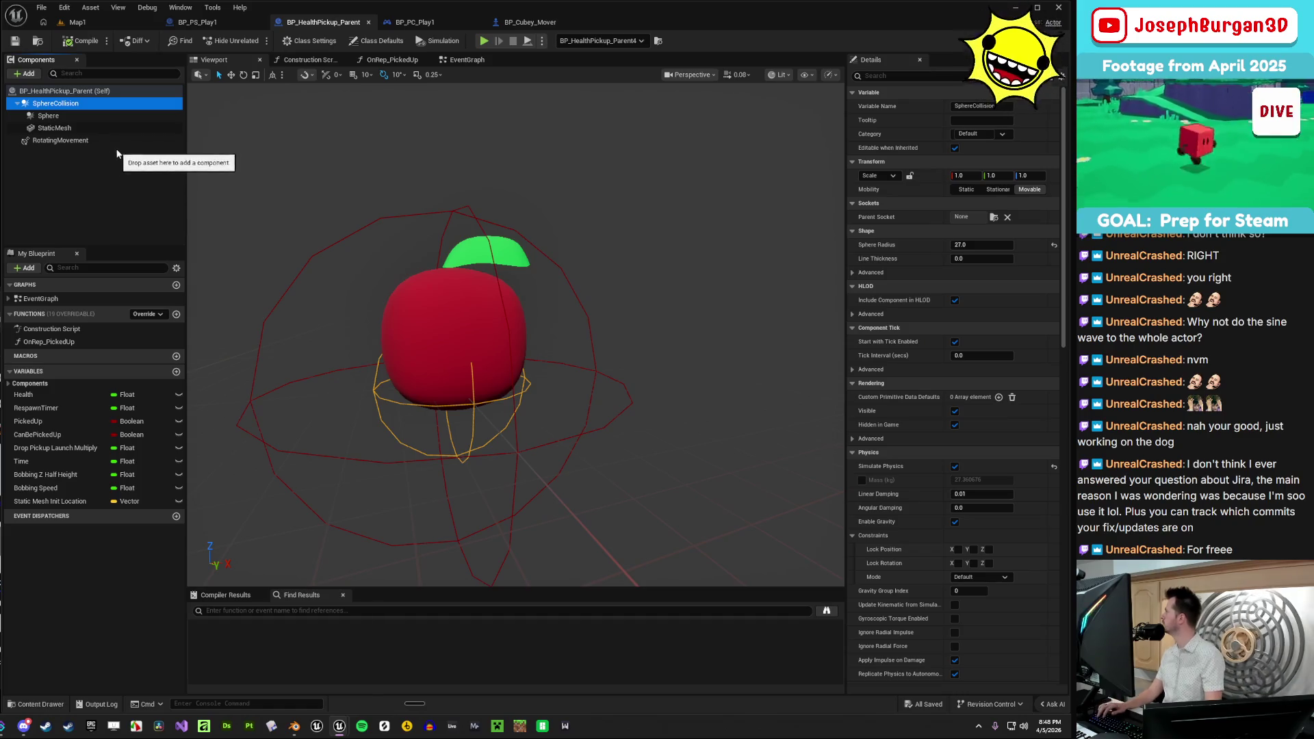
# - Select the Sphere component, frame it, and raise its radius from 60 to 65
pyautogui.click(123, 115)
pyautogui.moveTo(597, 281); pyautogui.dragTo(597, 301)
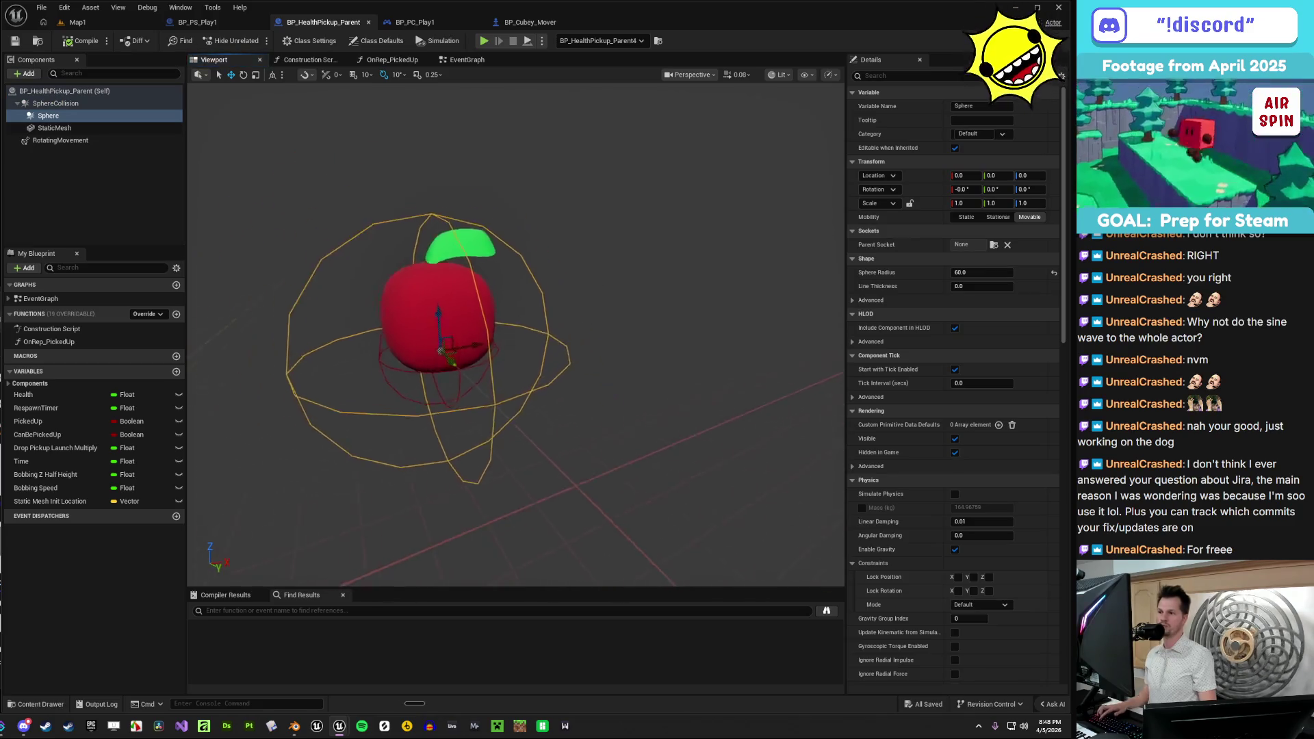
pyautogui.press('f')
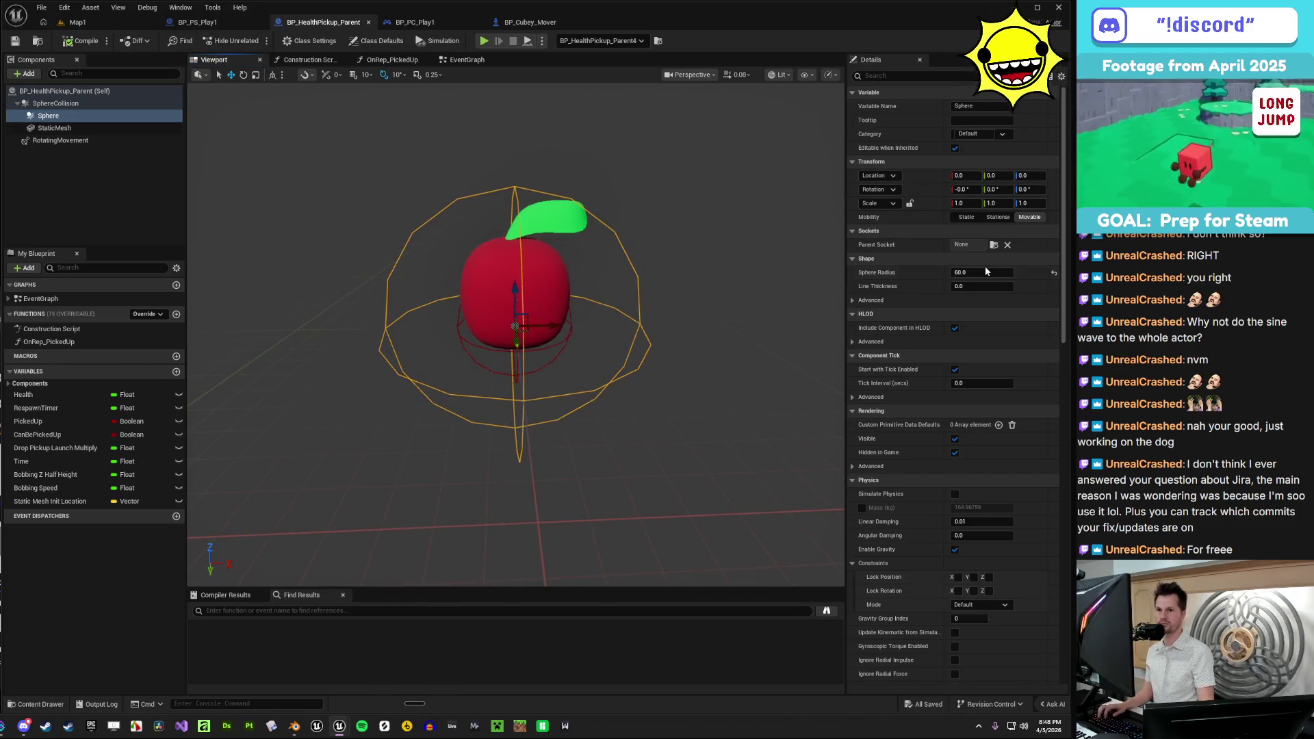
pyautogui.click(990, 271)
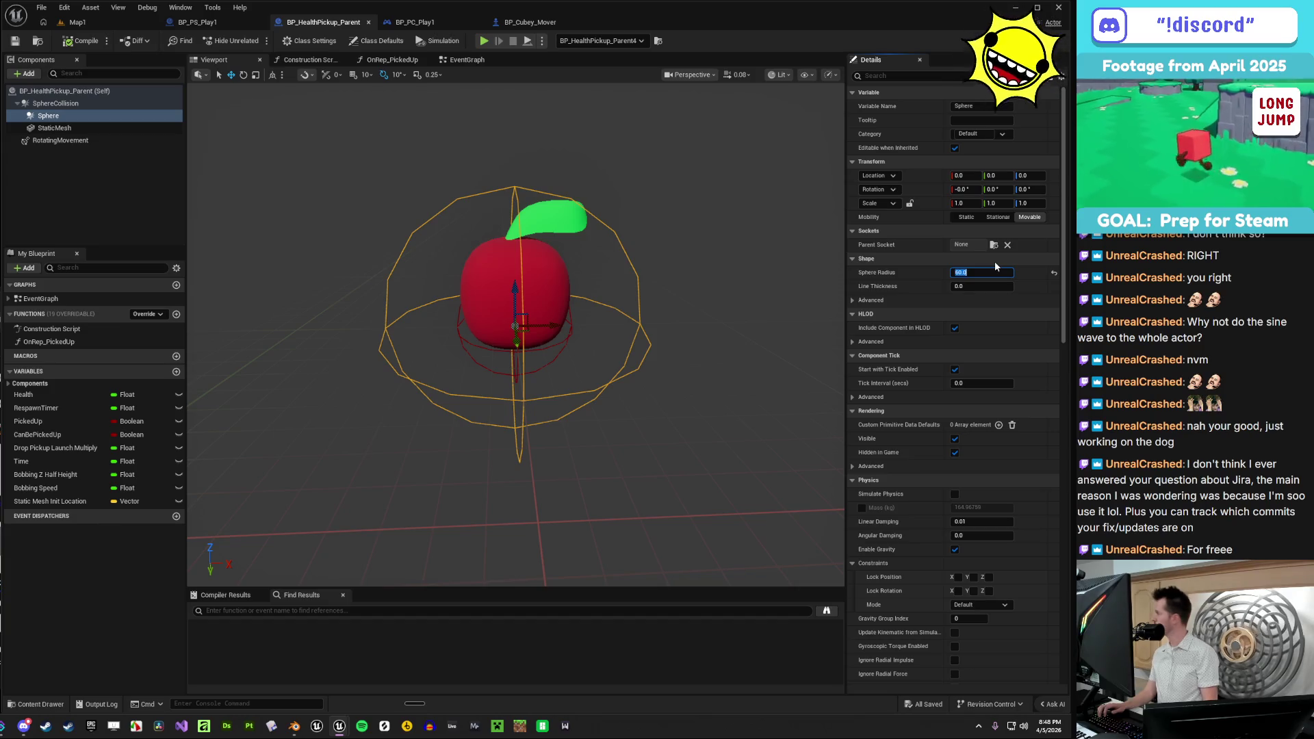
pyautogui.write('45')
pyautogui.press('Return')
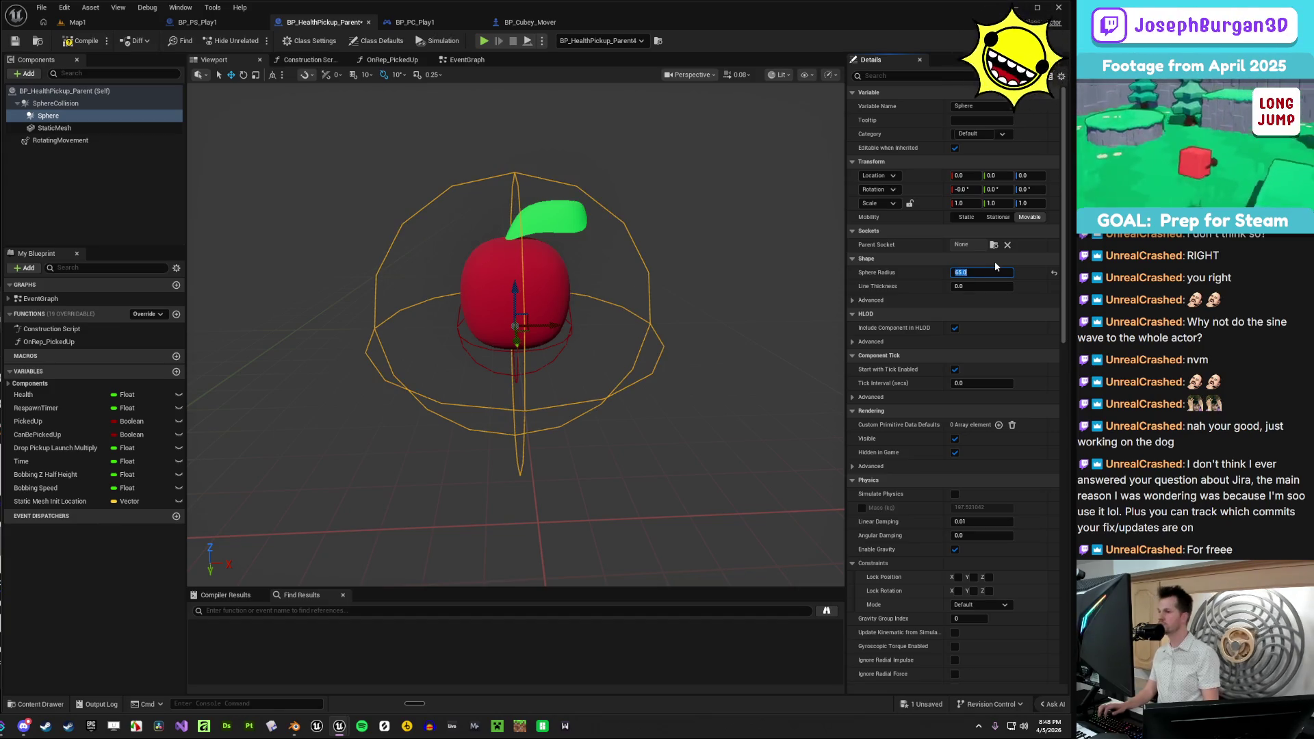
pyautogui.moveTo(455, 281)
pyautogui.mouseDown()
pyautogui.moveTo(445, 301)
pyautogui.moveTo(465, 296)
pyautogui.mouseUp()
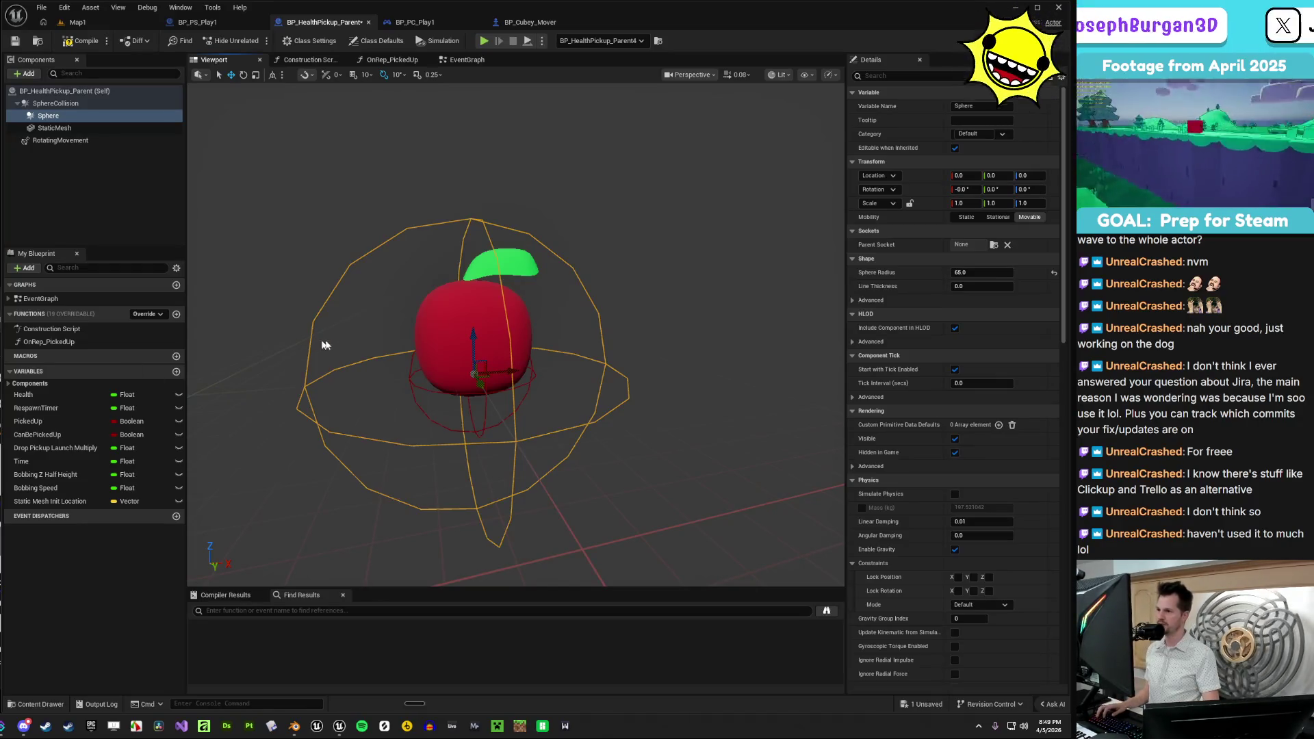
# - Save the health pickup blueprint with its 65 collision radius
pyautogui.click(15, 40)
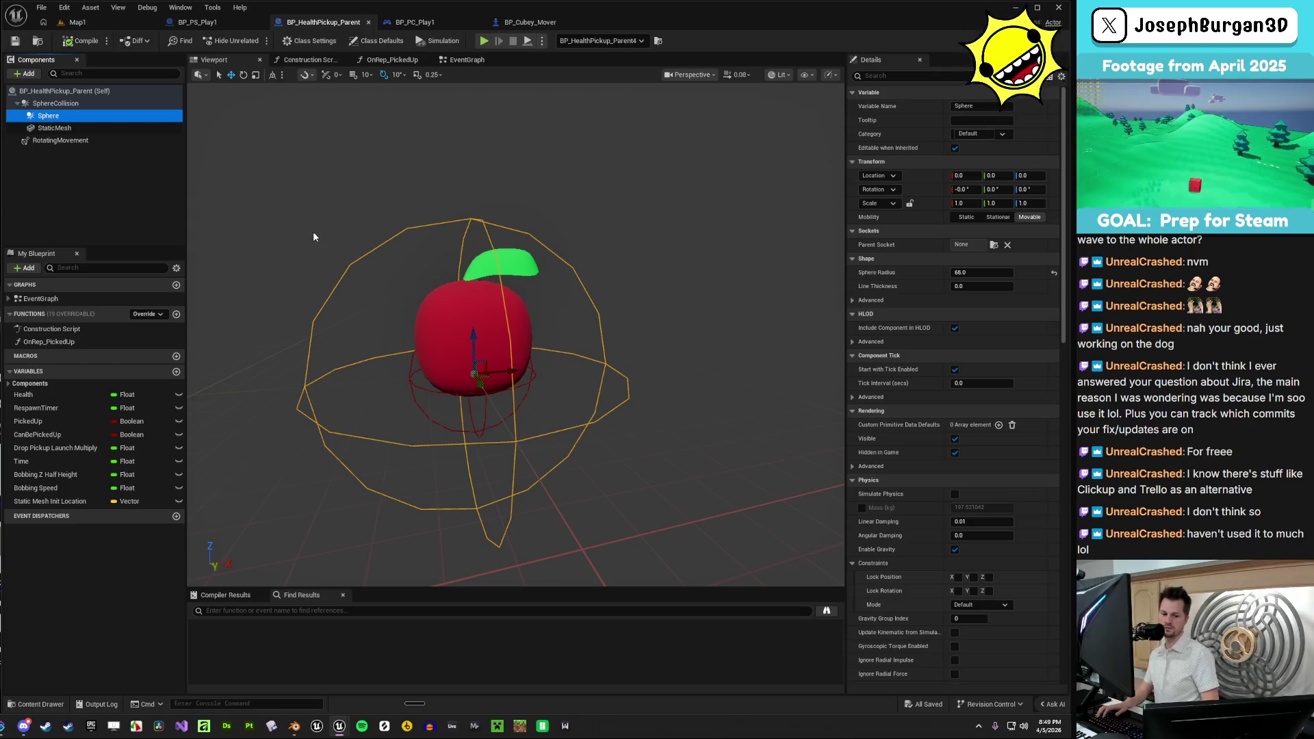
pyautogui.moveTo(652, 298)
pyautogui.mouseDown()
pyautogui.moveTo(651, 328)
pyautogui.moveTo(619, 341)
pyautogui.moveTo(619, 359)
pyautogui.mouseUp()
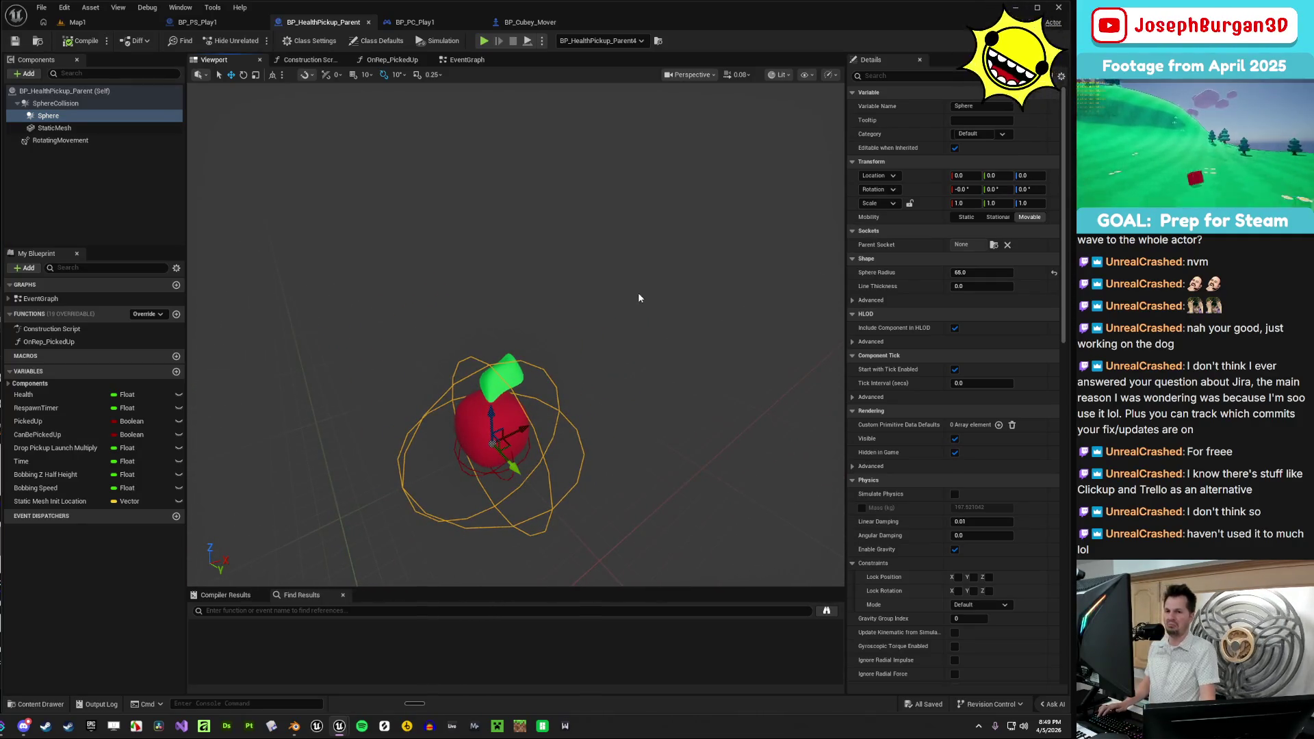
pyautogui.moveTo(640, 298)
pyautogui.mouseDown()
pyautogui.moveTo(639, 339)
pyautogui.moveTo(664, 346)
pyautogui.mouseUp()
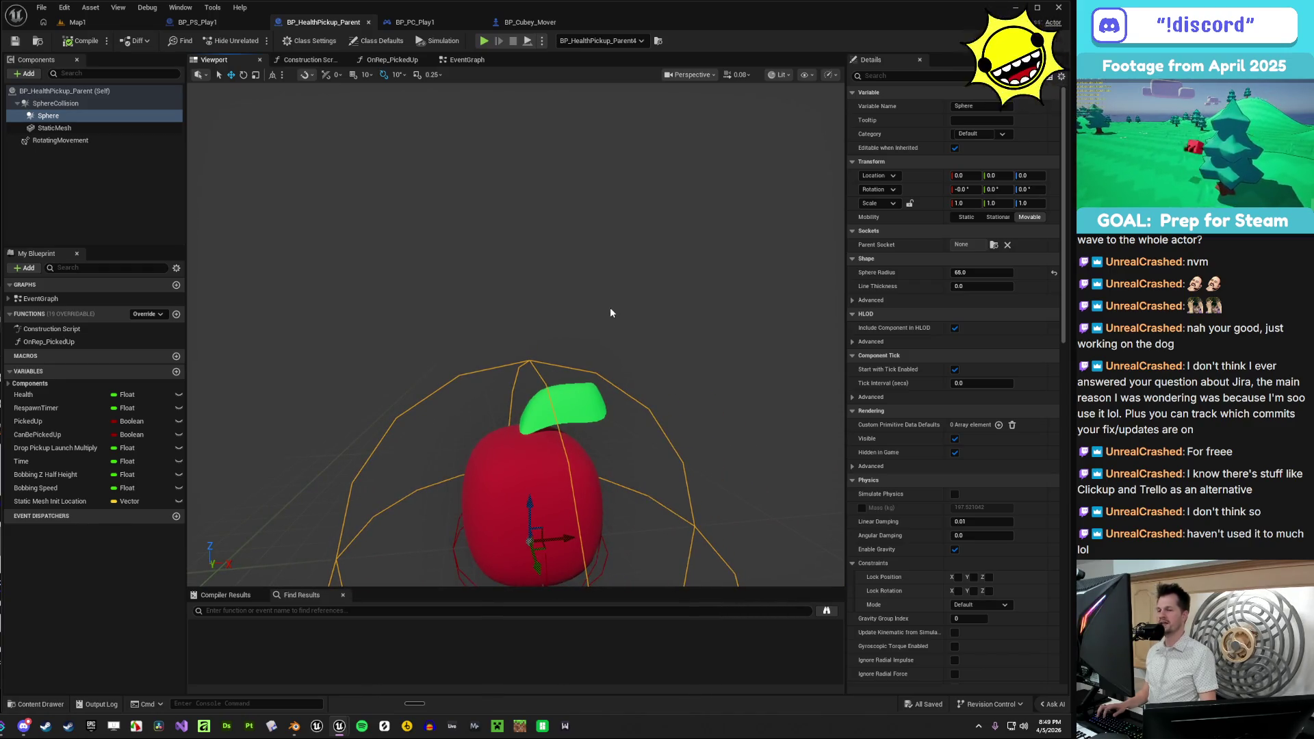
# - Reselect the Sphere component and start editing its Variable Name field
pyautogui.click(98, 129)
pyautogui.click(102, 116)
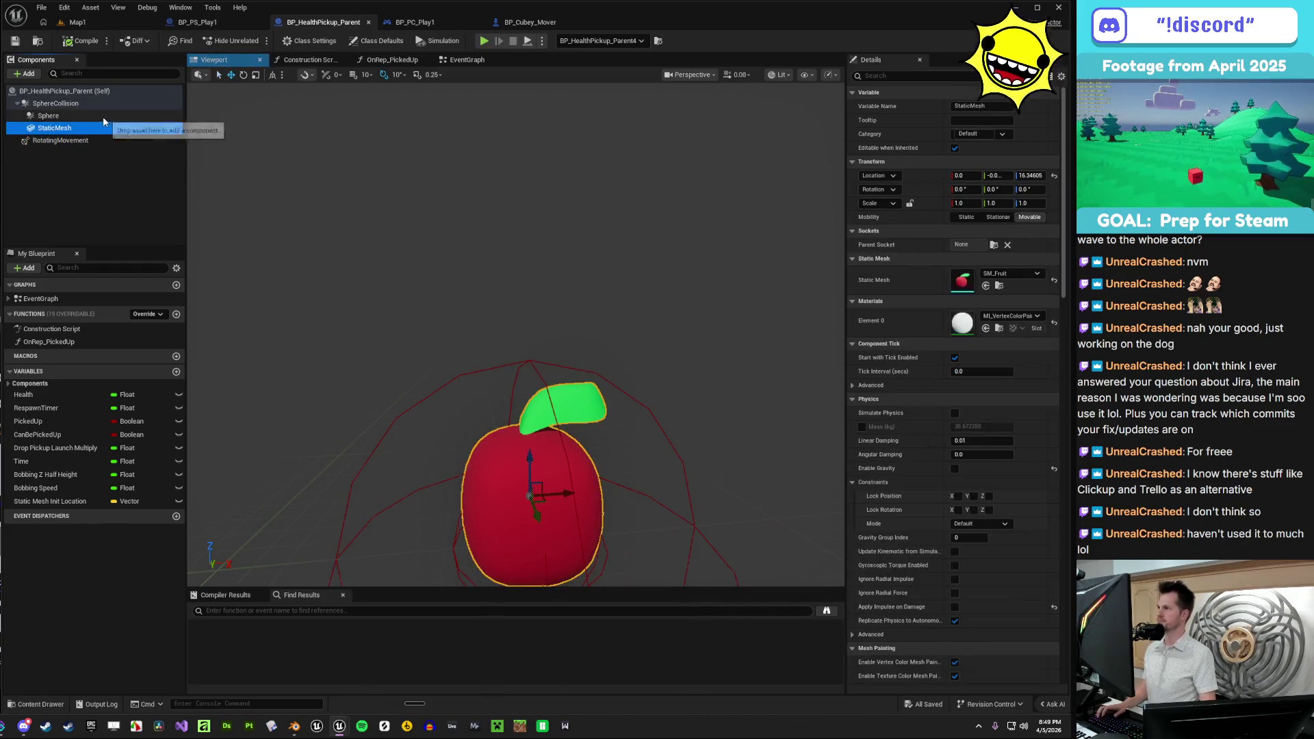
pyautogui.click(975, 106)
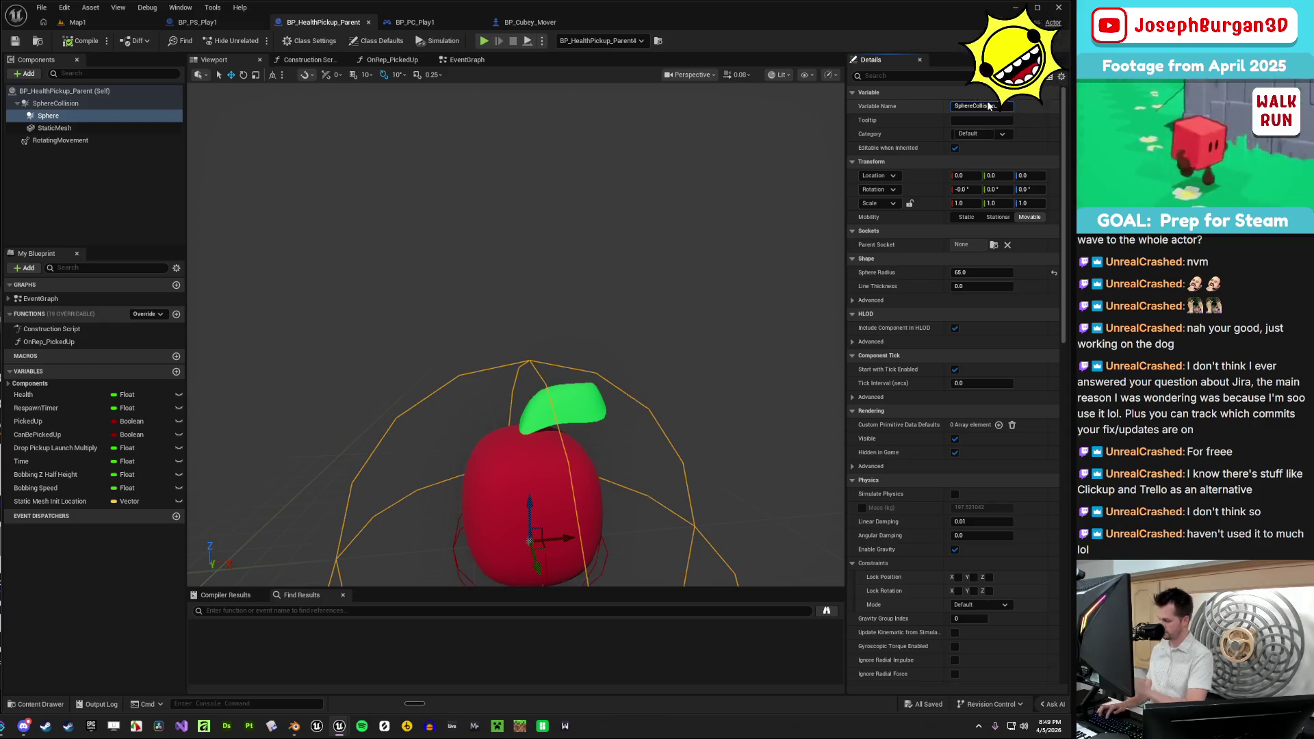
# - Rename the Sphere component to SphereCollision_Suckion, save, and show the EventGraph
pyautogui.write('_Suction')
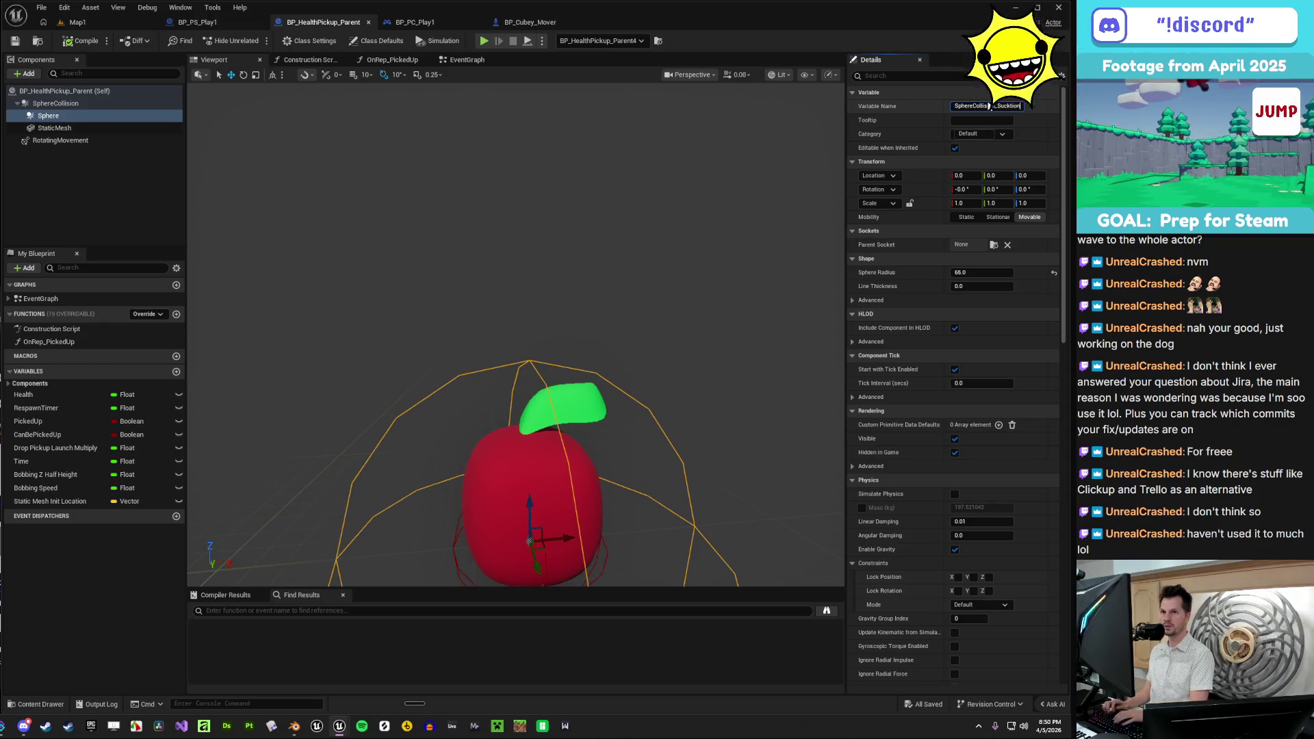
pyautogui.press('Return')
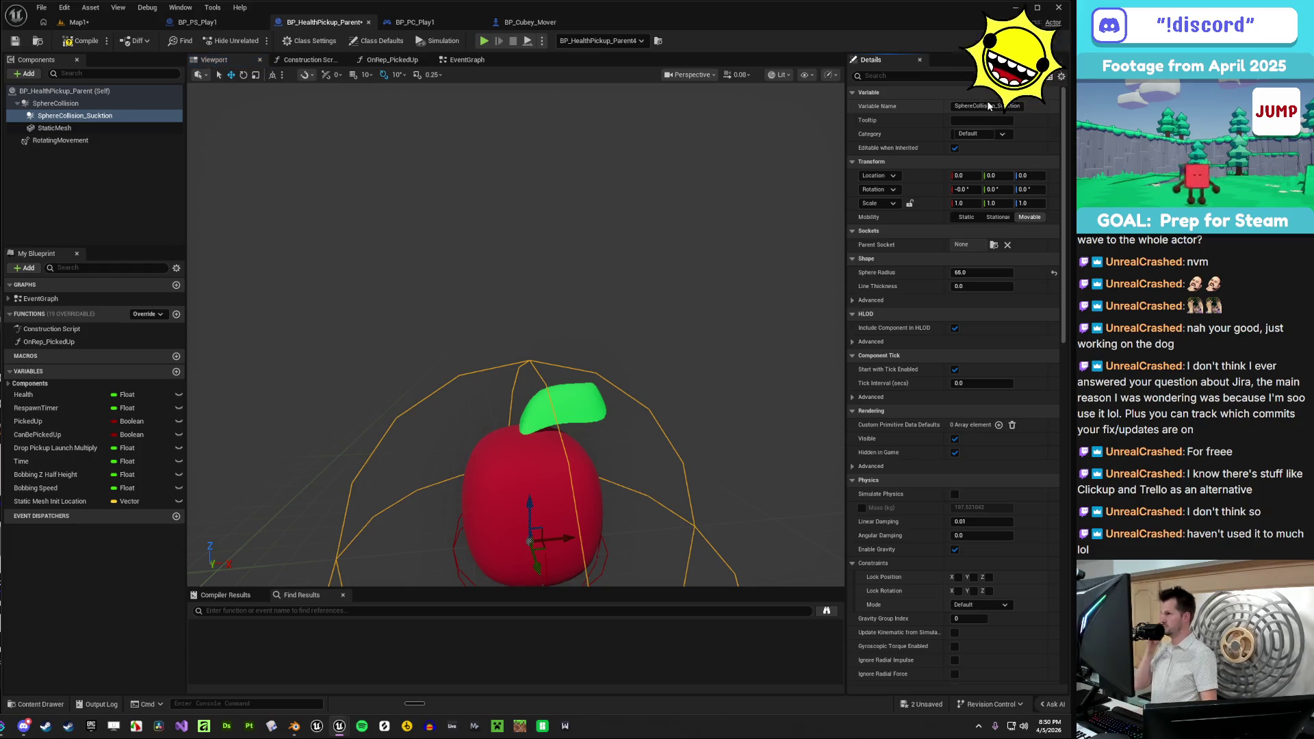
pyautogui.hotkey('ctrl', 's')
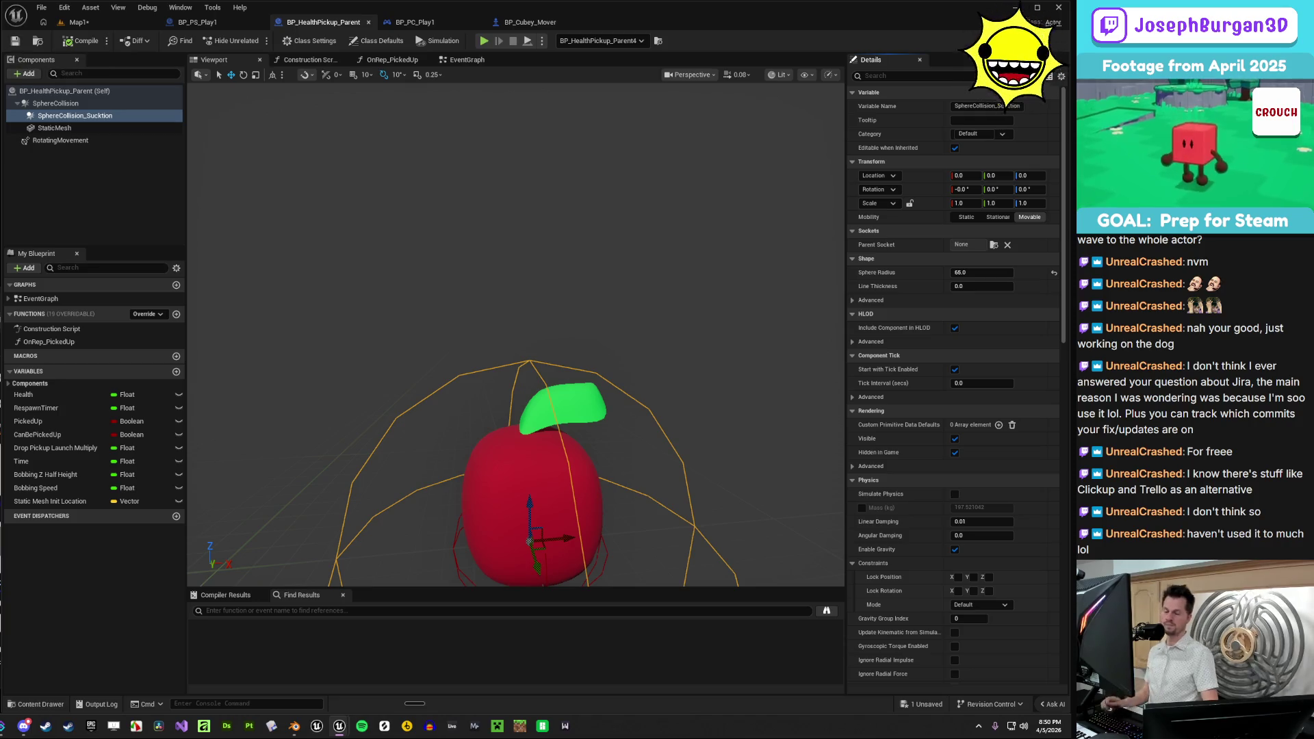
pyautogui.click(472, 60)
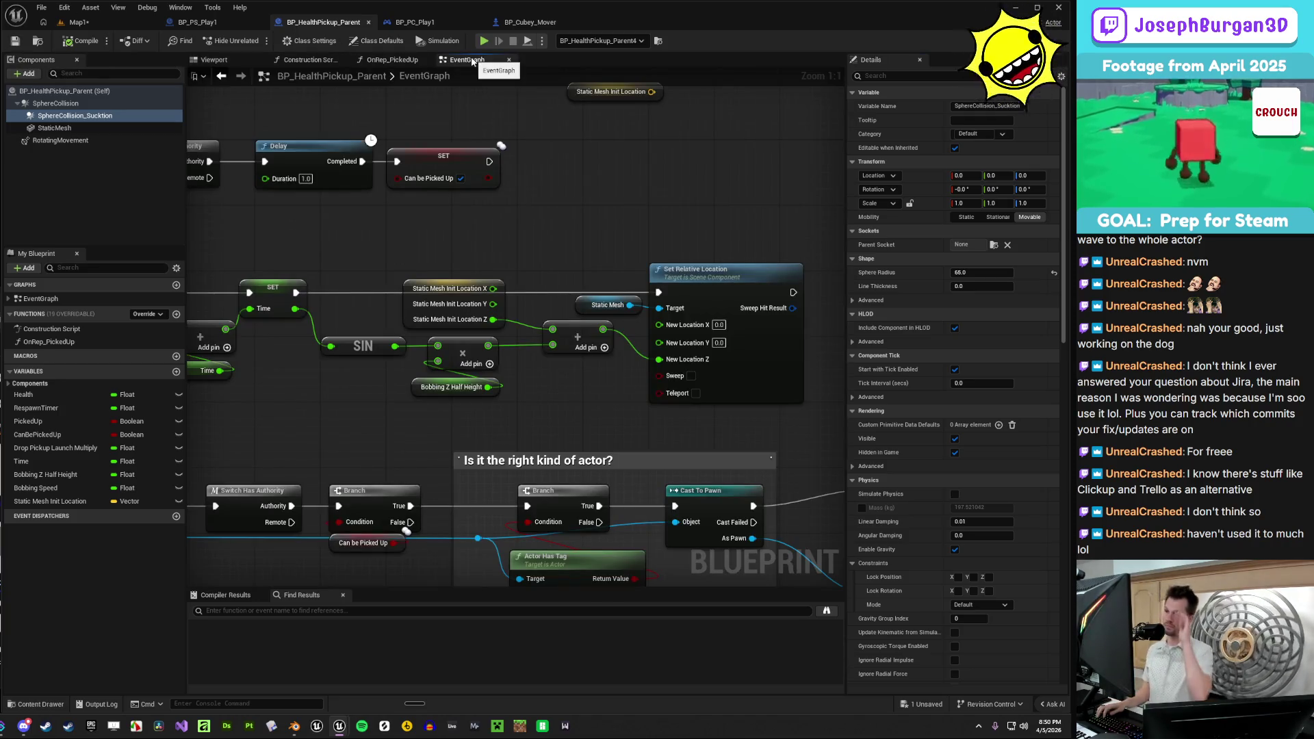
# - Correct the component name to SphereCollision_Suction and compile the blueprint
pyautogui.scroll(-4, 345, 250)
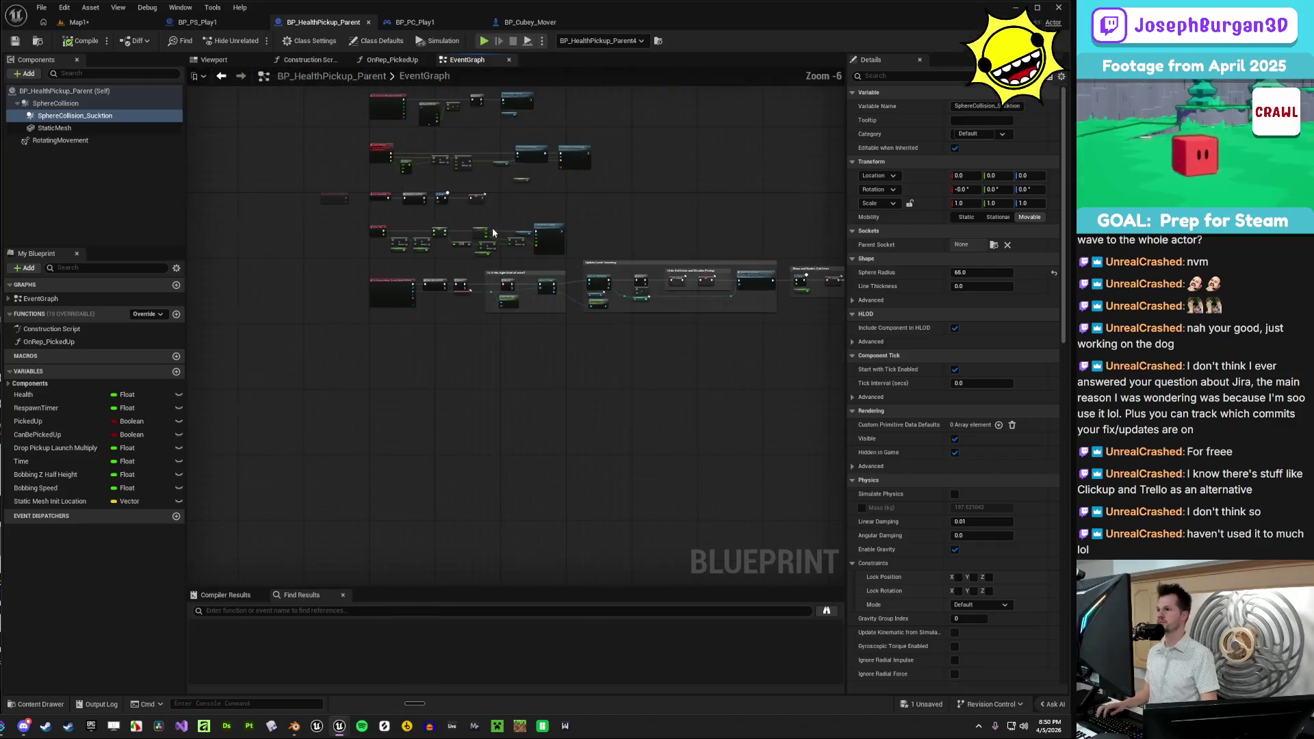
pyautogui.moveTo(346, 251); pyautogui.dragTo(347, 312)
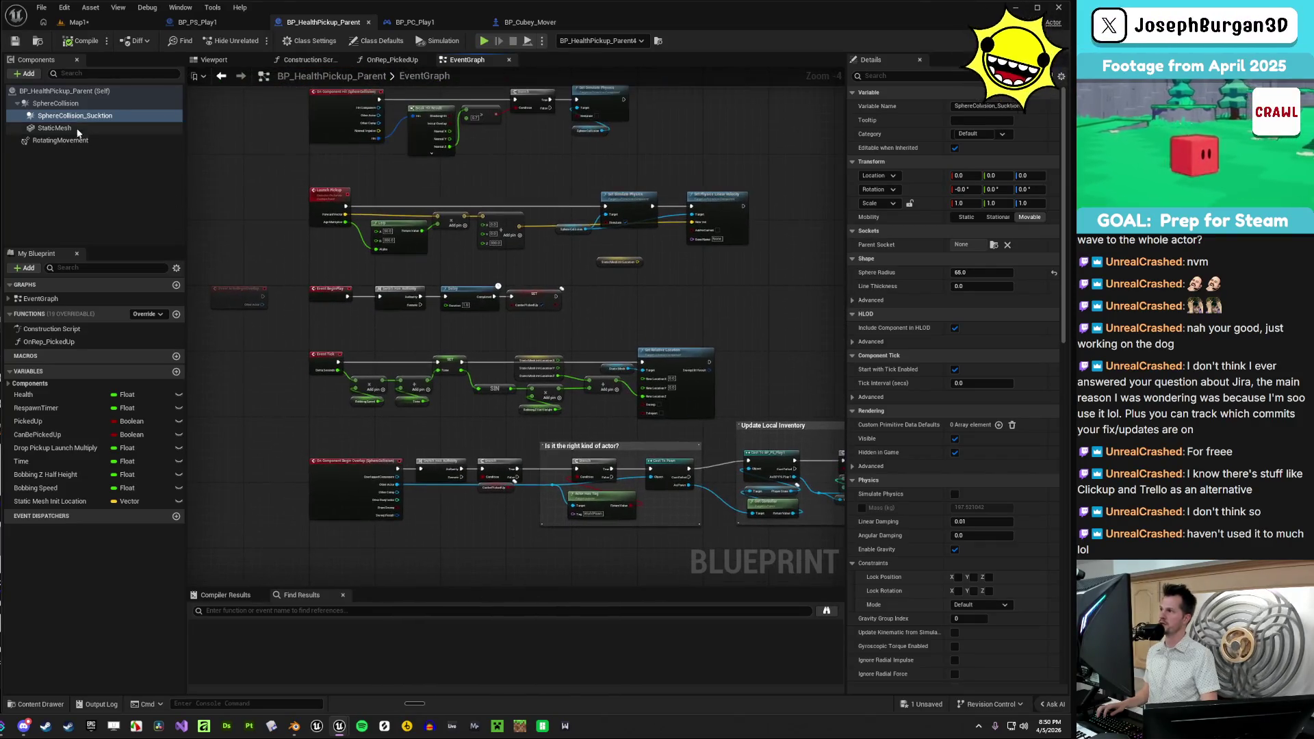
pyautogui.moveTo(349, 260); pyautogui.dragTo(358, 429)
pyautogui.moveTo(358, 141)
pyautogui.mouseDown()
pyautogui.moveTo(332, 158)
pyautogui.moveTo(329, 243)
pyautogui.mouseUp()
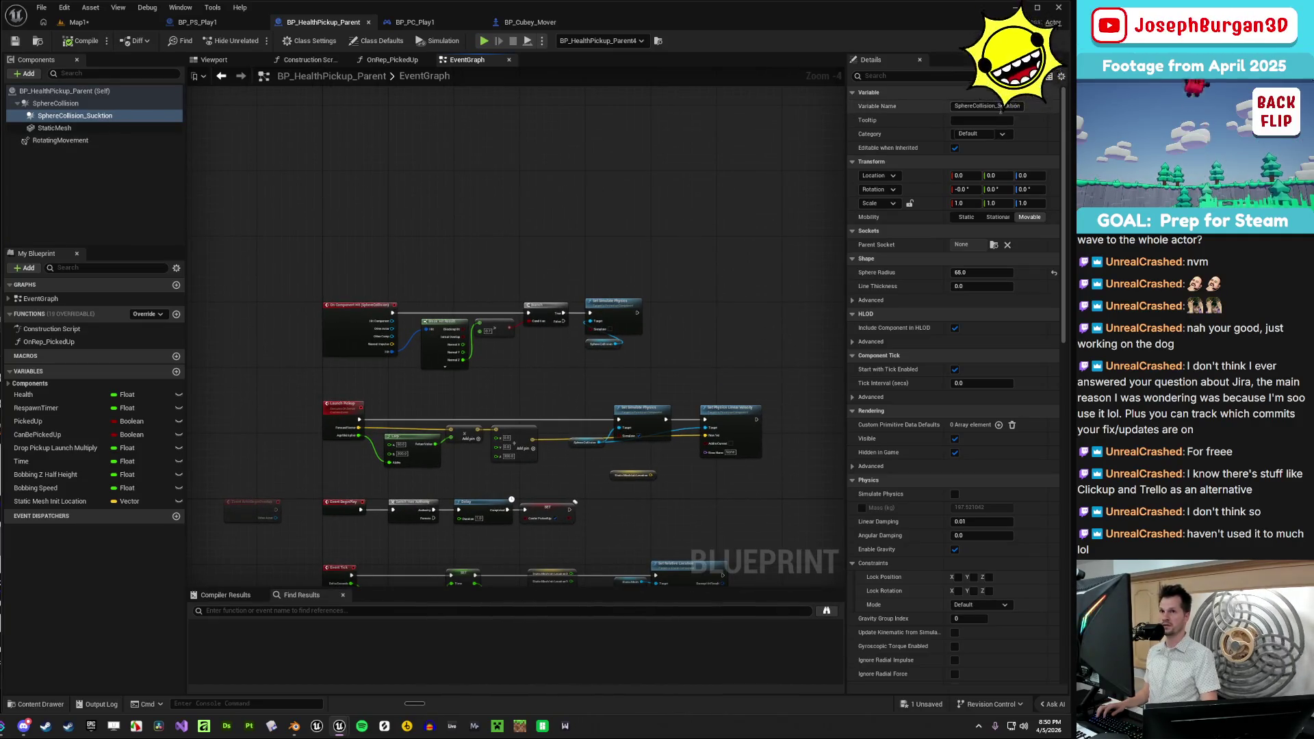
pyautogui.click(1008, 108)
pyautogui.press('BackSpace')
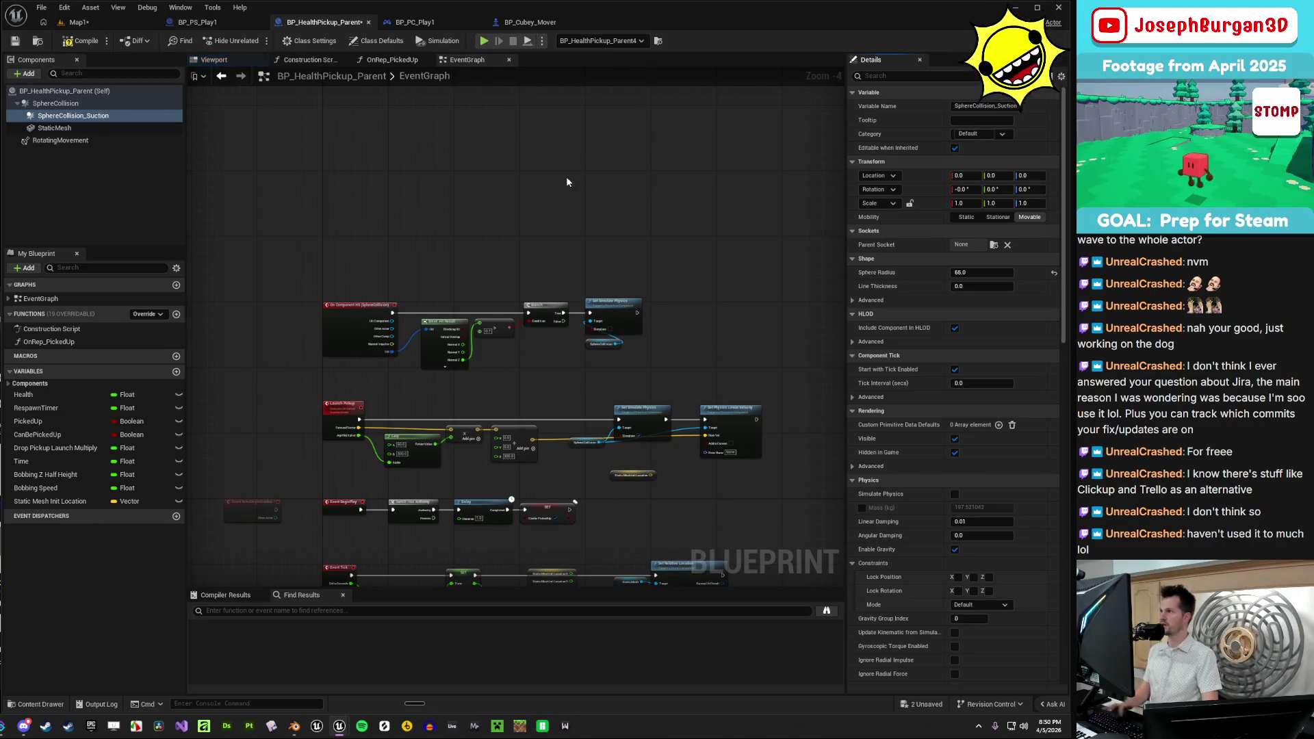
pyautogui.press('Return')
pyautogui.click(80, 41)
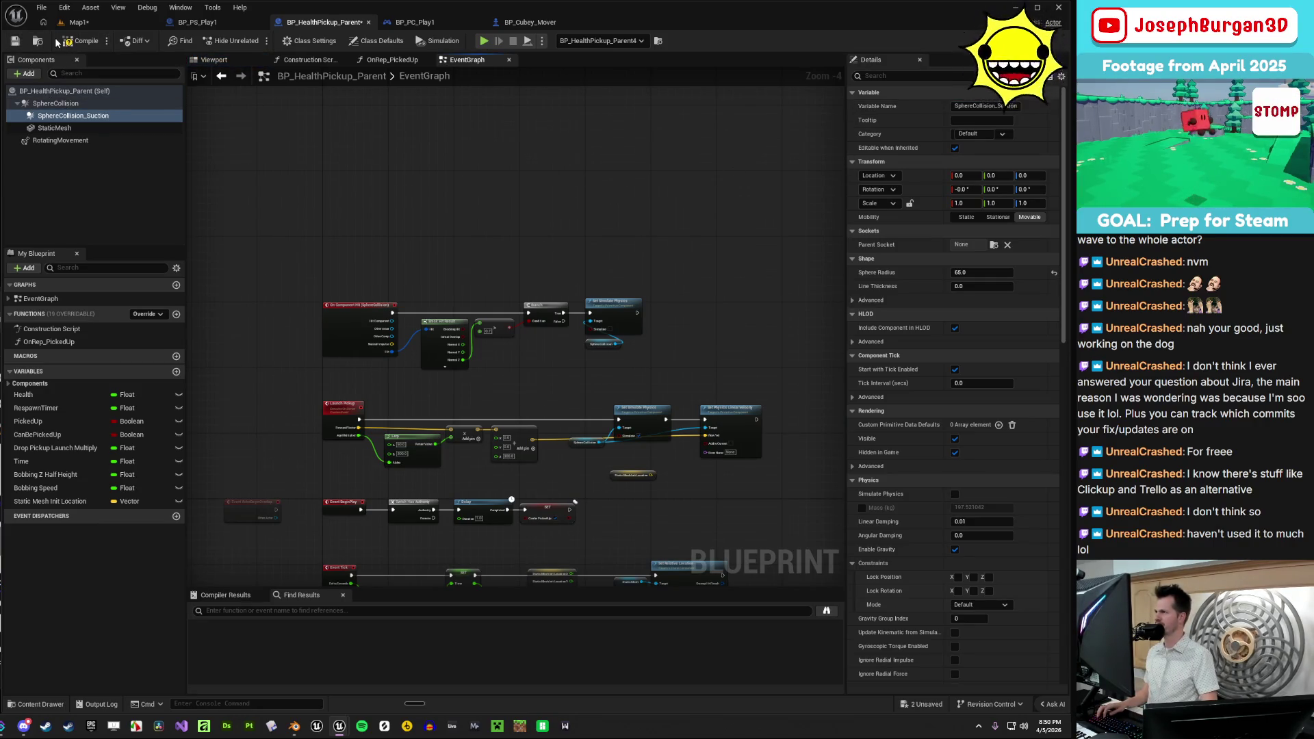
# - Add a Get node for SphereCollision_Suction to the event graph
pyautogui.moveTo(73, 116); pyautogui.dragTo(353, 228)
pyautogui.click(366, 224)
pyautogui.scroll(4, 345, 245)
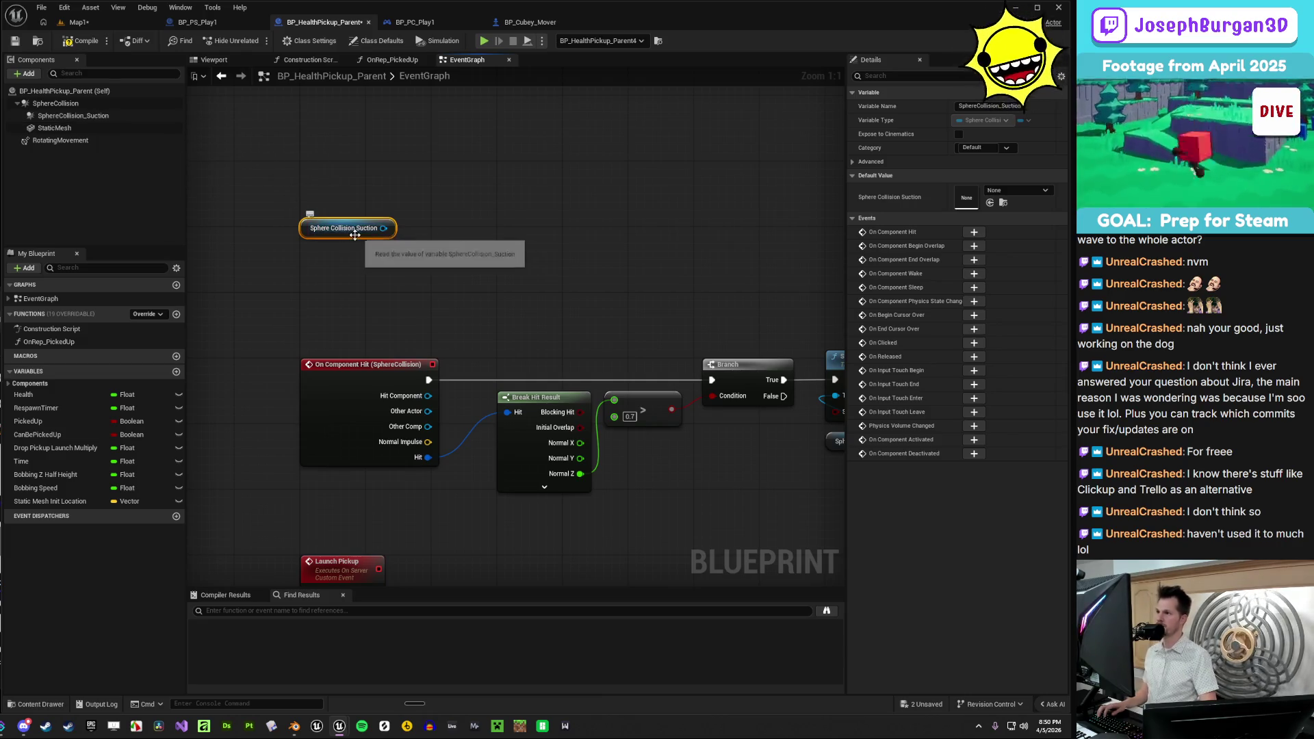
# - Move the Suction getter node up and scroll SphereCollision_Suction's Details down to Events
pyautogui.moveTo(340, 235); pyautogui.dragTo(351, 195)
pyautogui.scroll(-2, 352, 195)
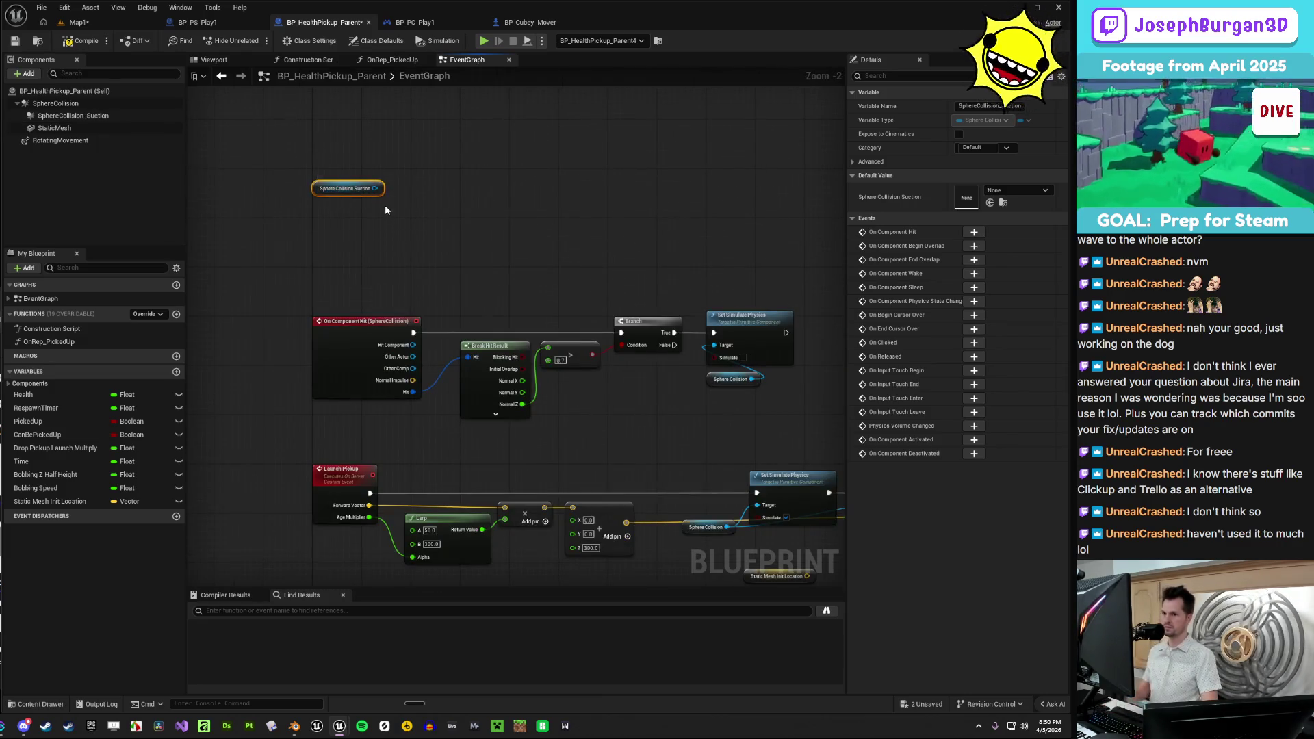
pyautogui.click(72, 115)
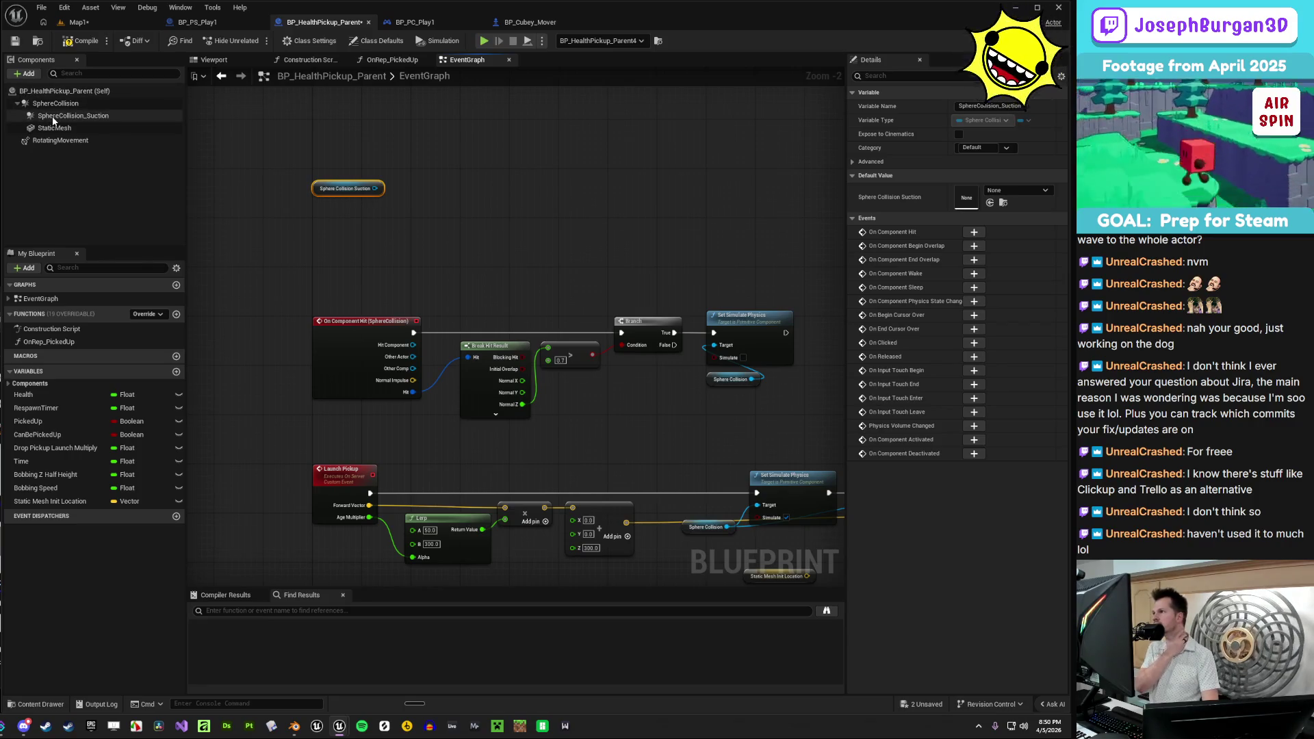
pyautogui.scroll(-15, 935, 470)
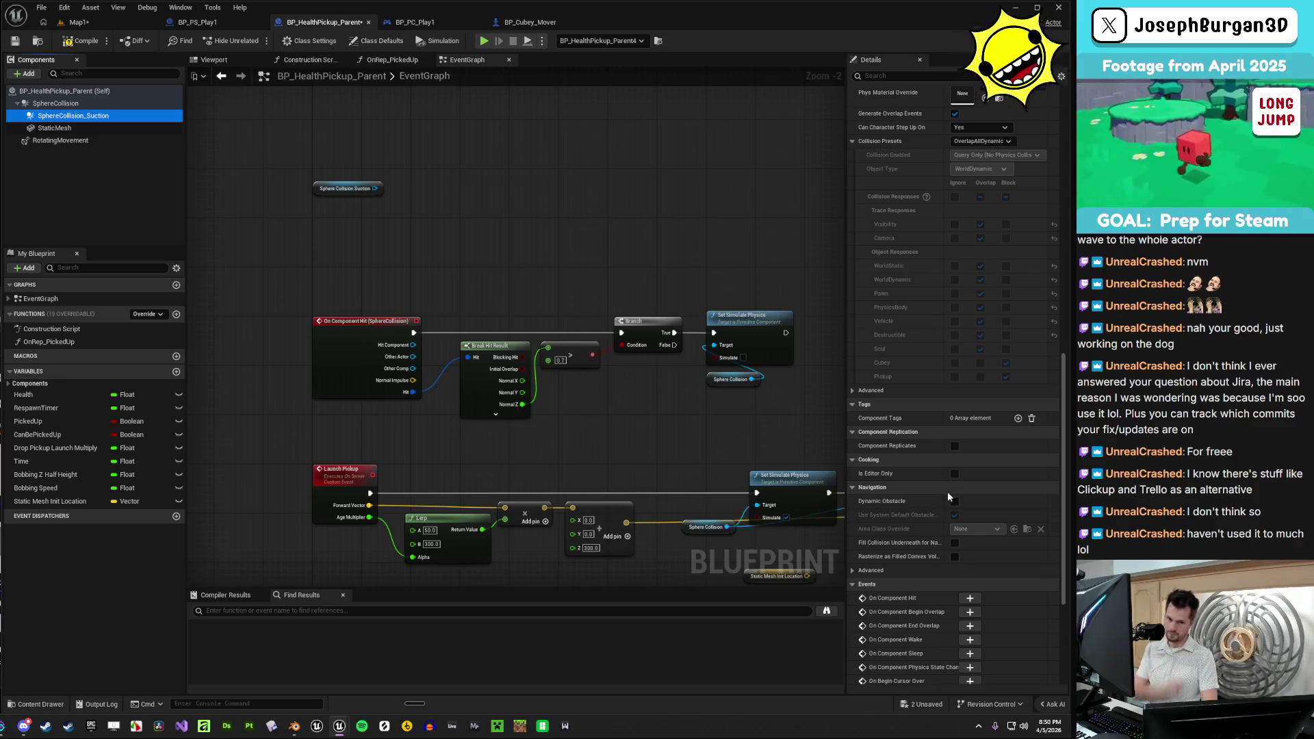
pyautogui.scroll(-5, 976, 512)
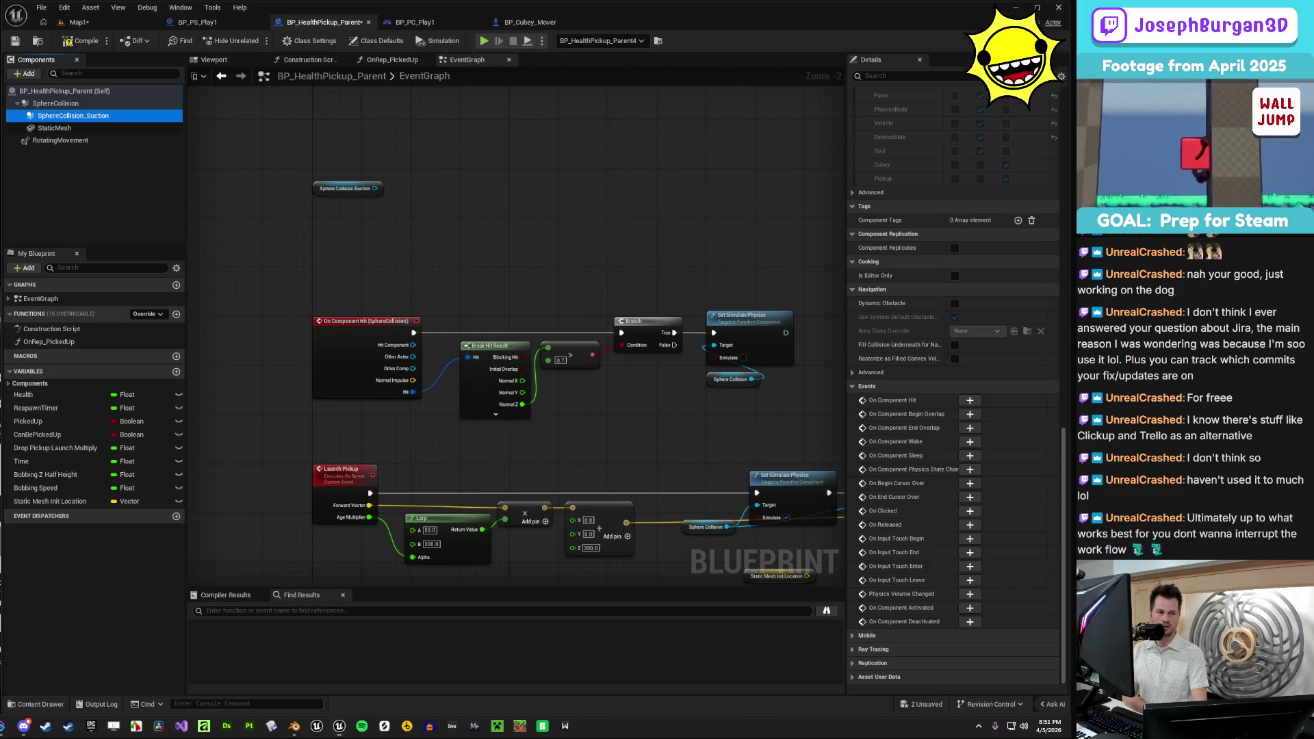
pyautogui.hotkey('alt', 'Tab')
# - Zoom the Sandbox Platformer board onto the 'Health Pickups working' sticky note and select it
pyautogui.scroll(-3, 622, 364)
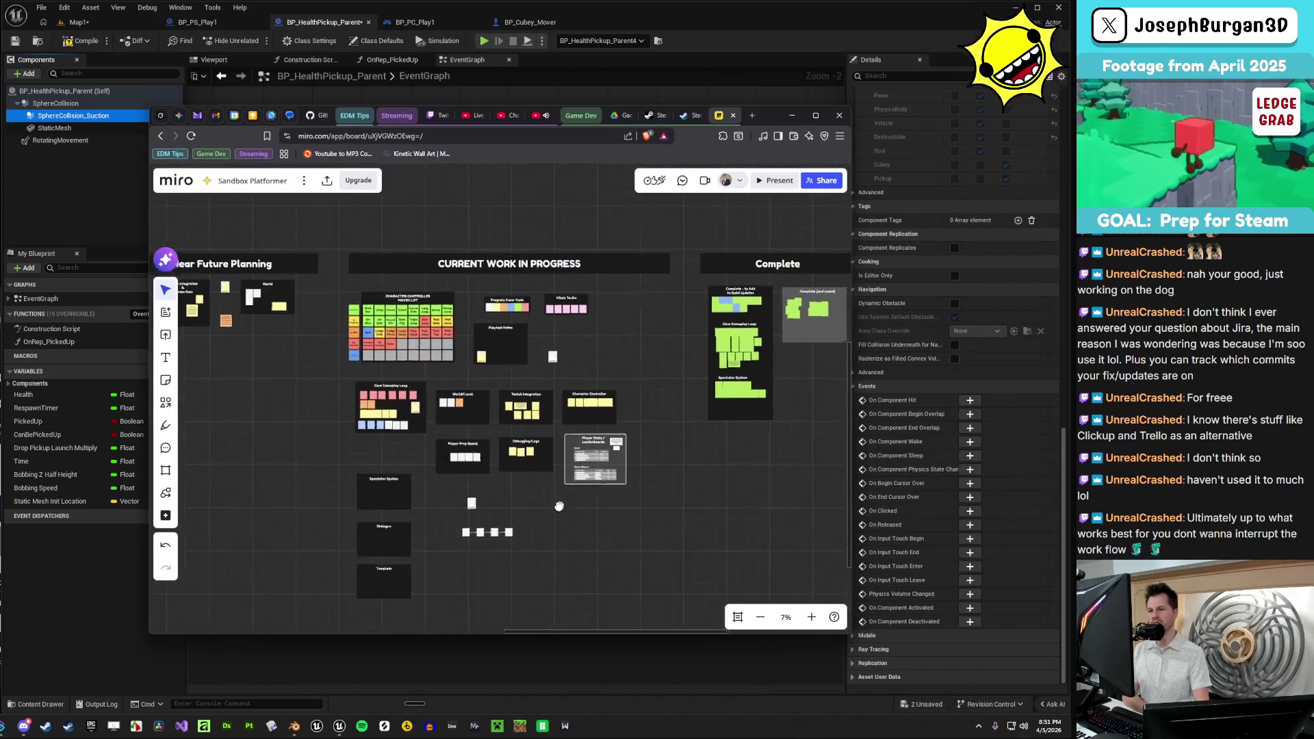
pyautogui.scroll(3, 606, 449)
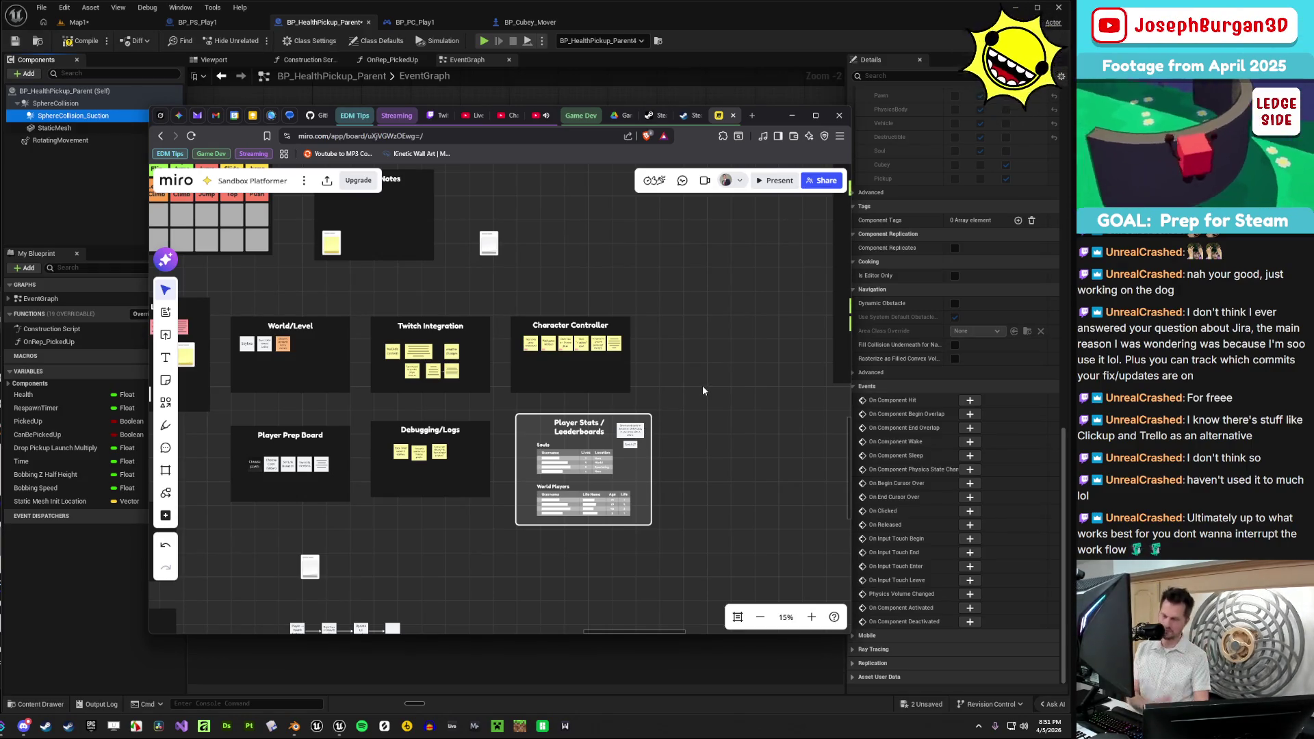
pyautogui.scroll(-2, 703, 389)
pyautogui.scroll(3, 693, 390)
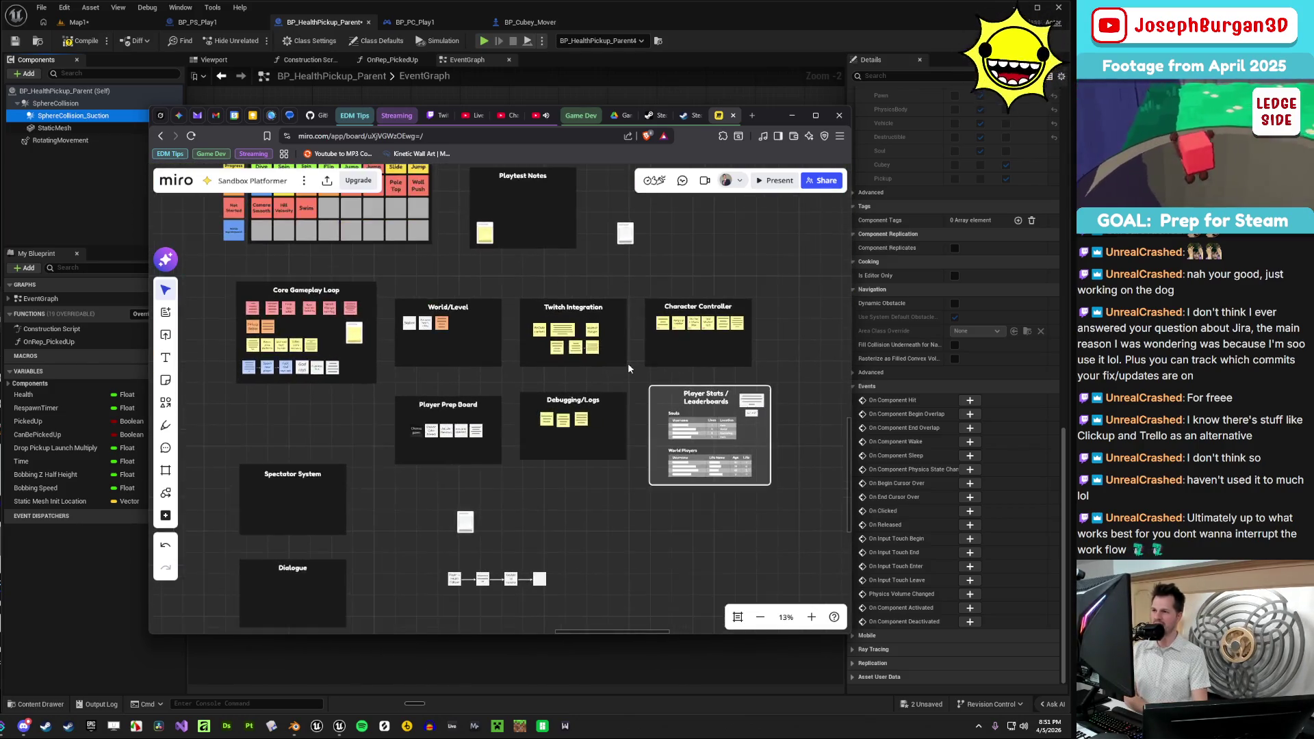
pyautogui.scroll(6, 370, 373)
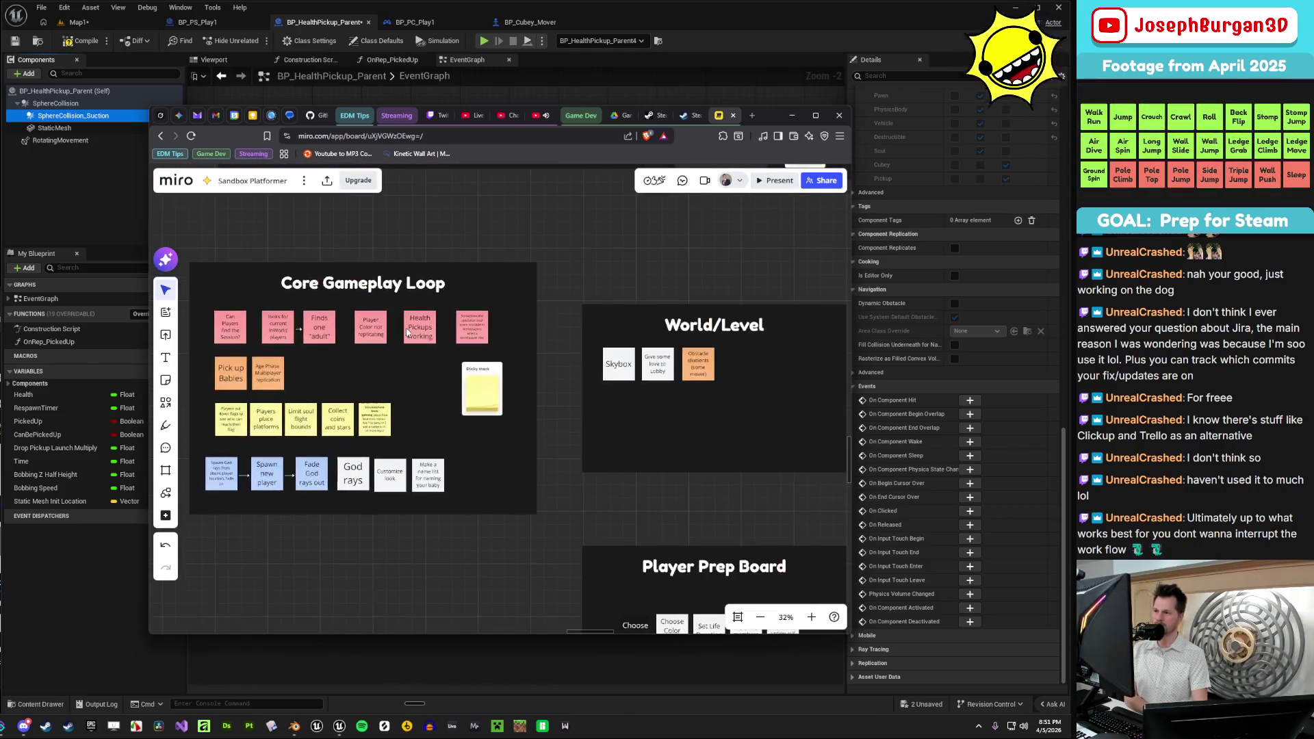
pyautogui.scroll(-2, 333, 379)
pyautogui.scroll(10, 488, 356)
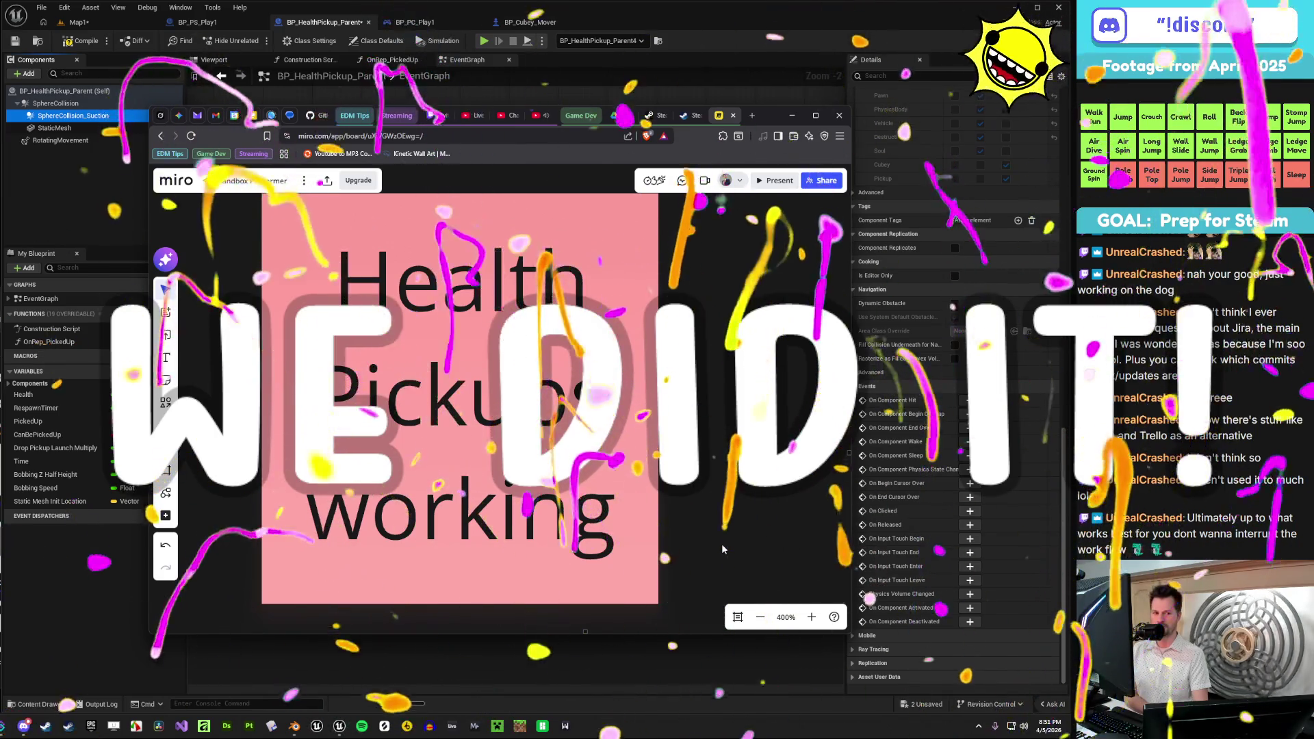
pyautogui.scroll(-5, 492, 475)
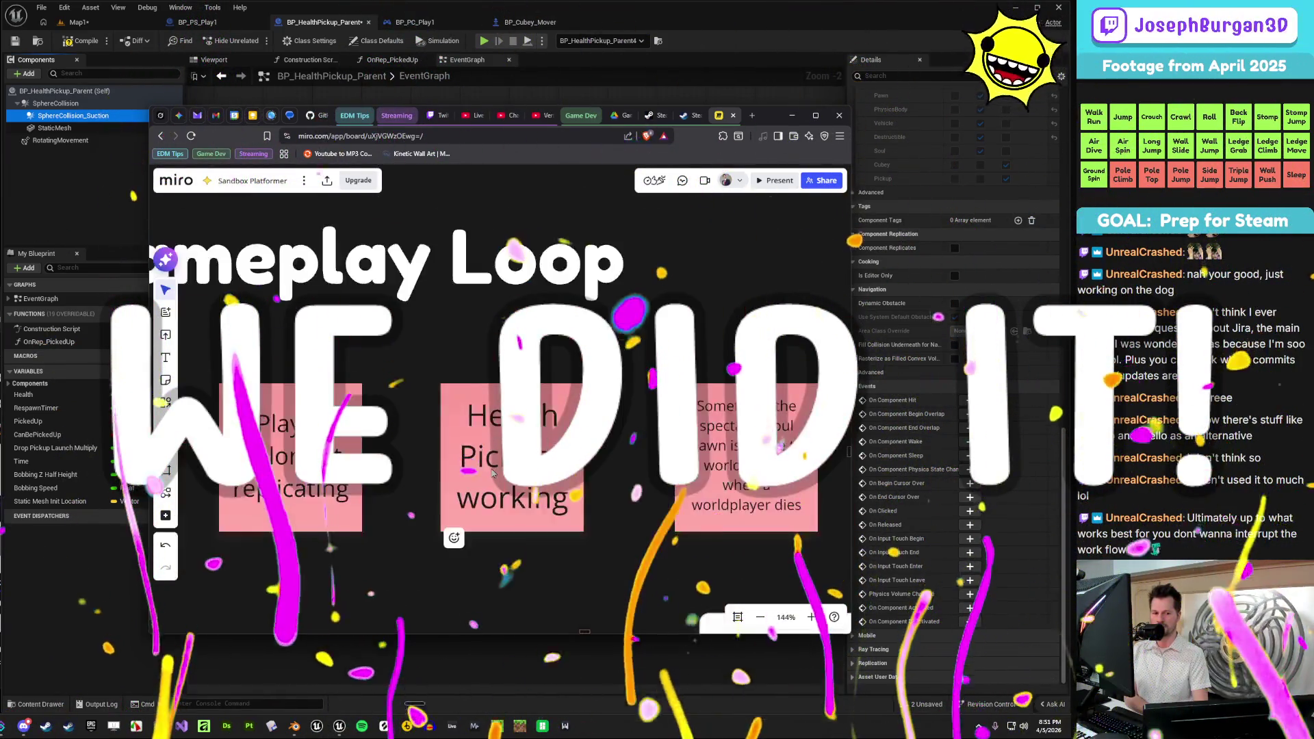
pyautogui.scroll(-2, 492, 472)
pyautogui.scroll(4, 472, 499)
pyautogui.scroll(2, 460, 518)
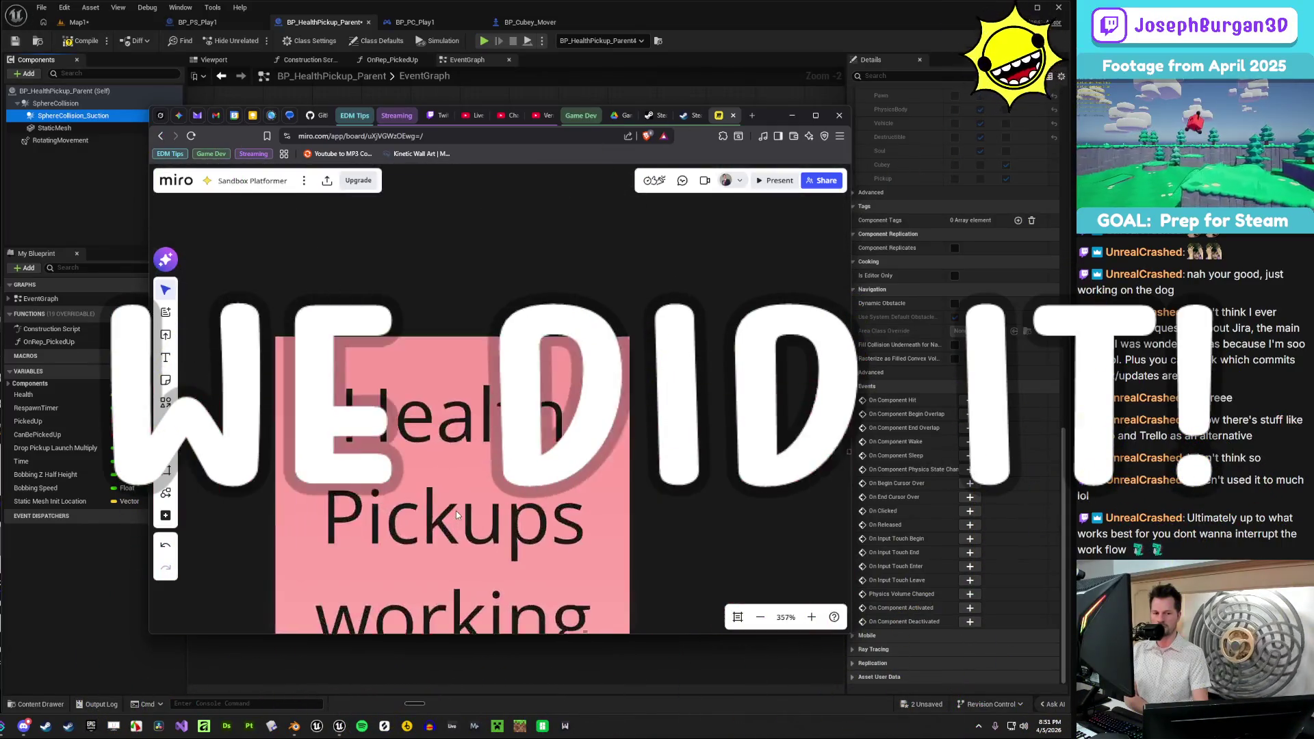
pyautogui.scroll(-3, 479, 479)
pyautogui.scroll(3, 513, 425)
pyautogui.scroll(-1, 540, 388)
pyautogui.scroll(-2, 541, 388)
pyautogui.click(534, 387)
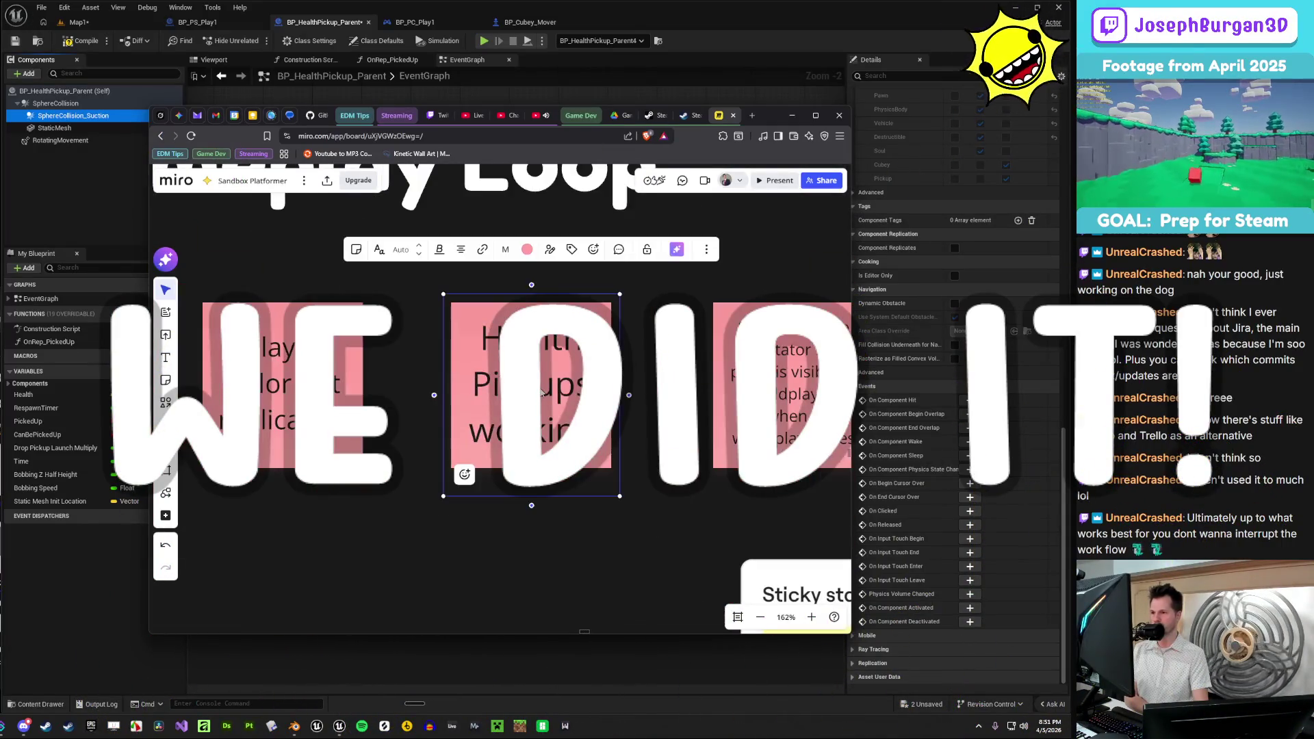
# - Turn the Health Pickups working note from pink to green
pyautogui.click(527, 249)
pyautogui.click(525, 311)
pyautogui.scroll(-5, 586, 468)
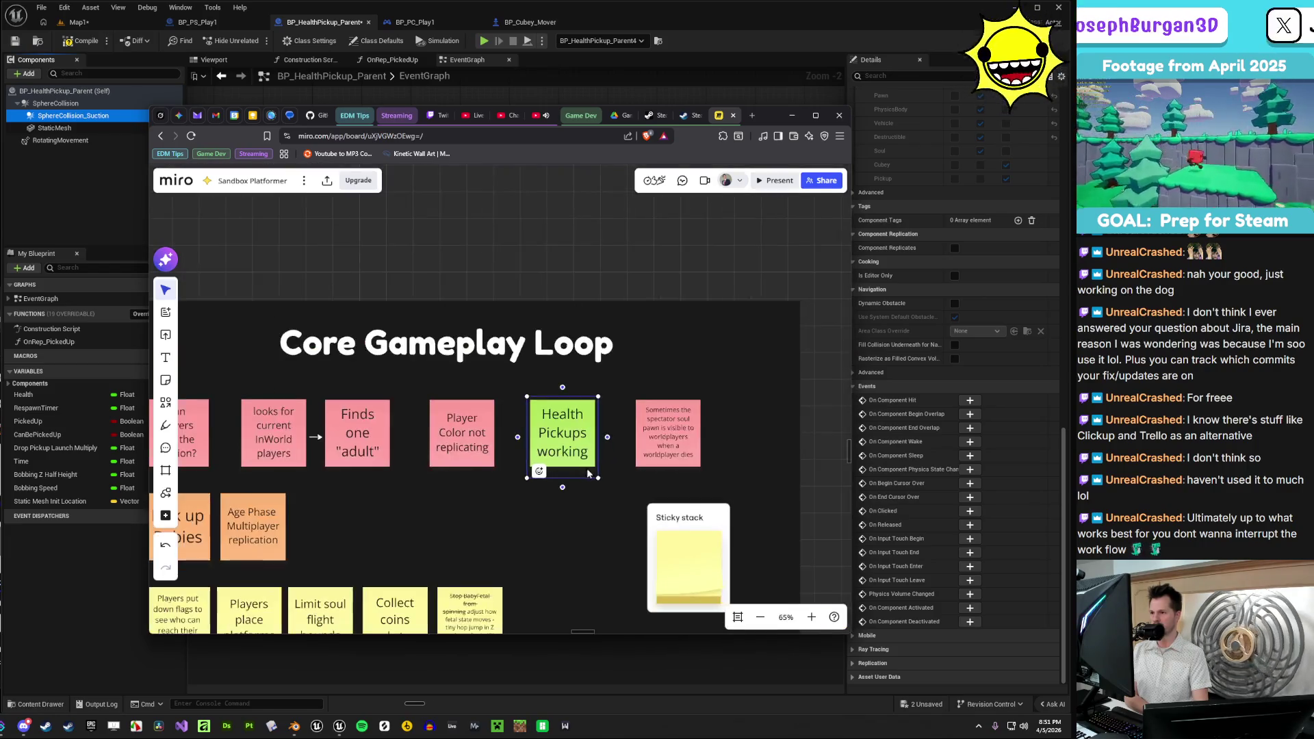
pyautogui.click(579, 504)
# - Zoom out past the gameplay loop notes to the Character Controller and Player Stats boards
pyautogui.hscroll(-5, 512, 486)
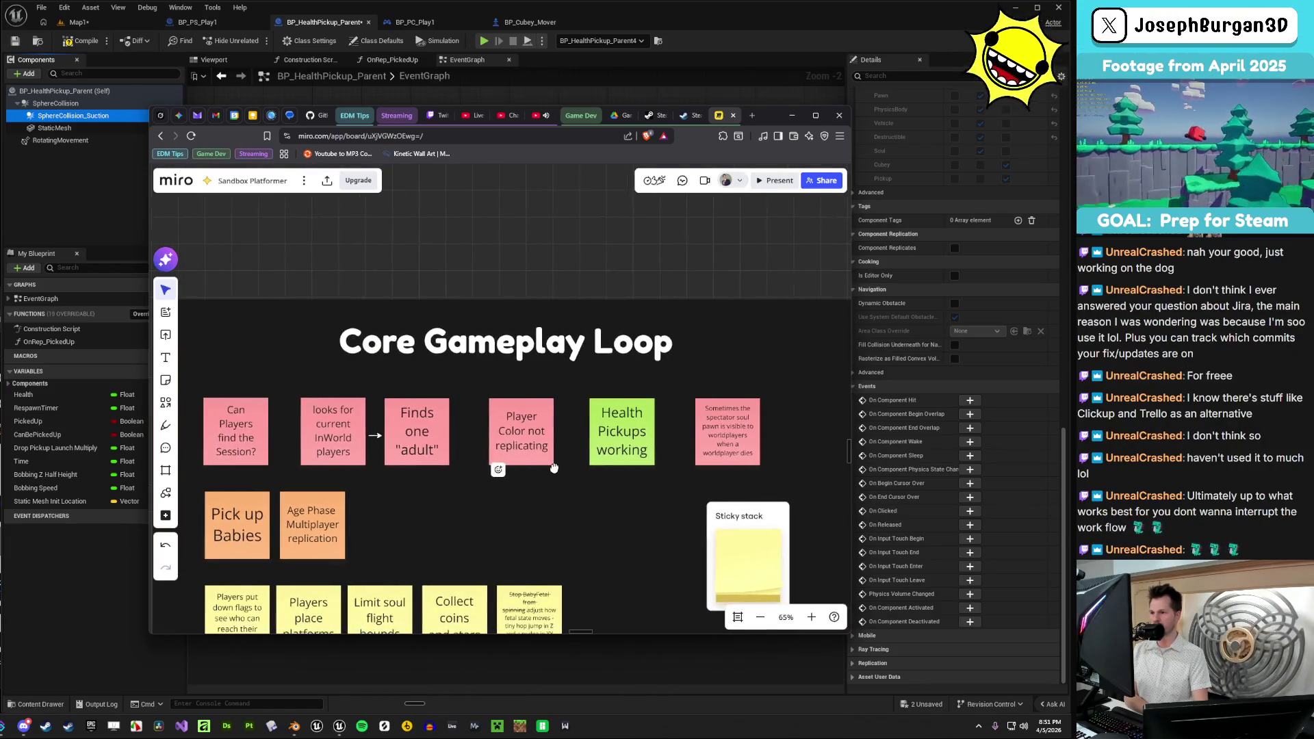
pyautogui.scroll(1, 518, 452)
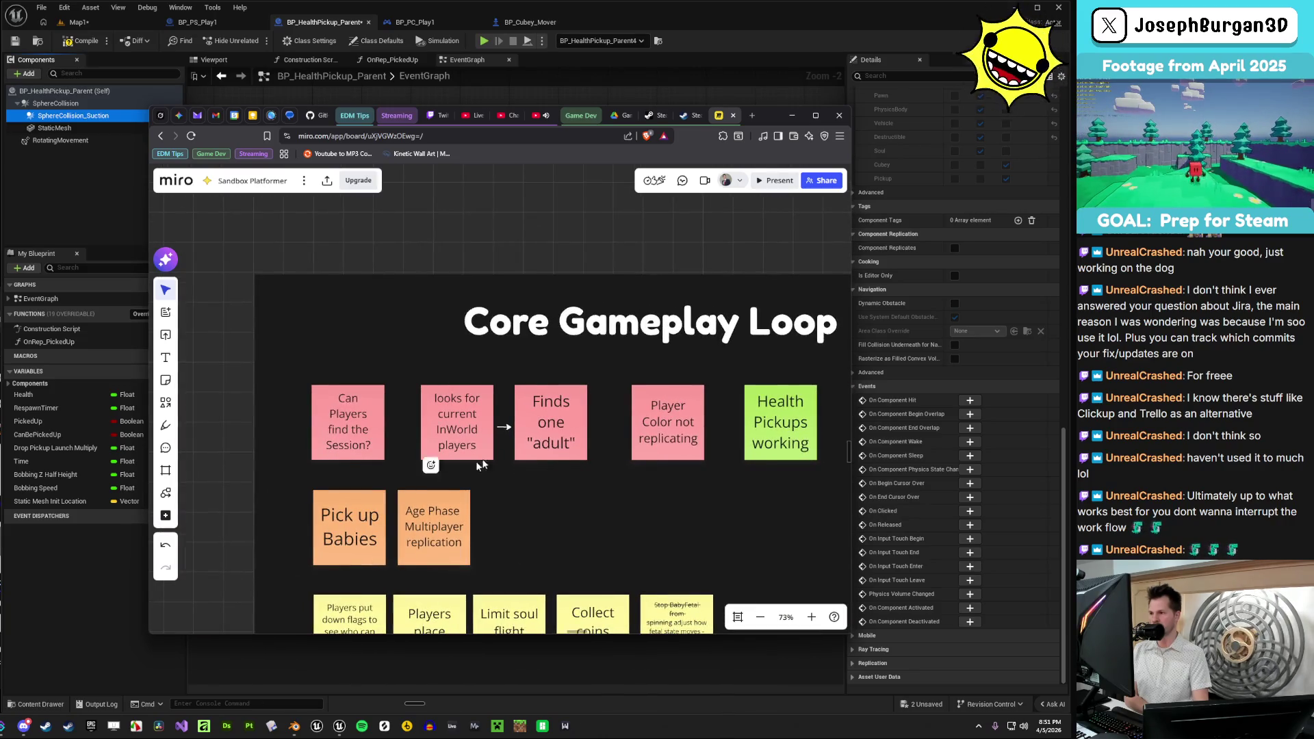
pyautogui.moveTo(705, 536); pyautogui.dragTo(466, 551)
pyautogui.scroll(-2, 466, 551)
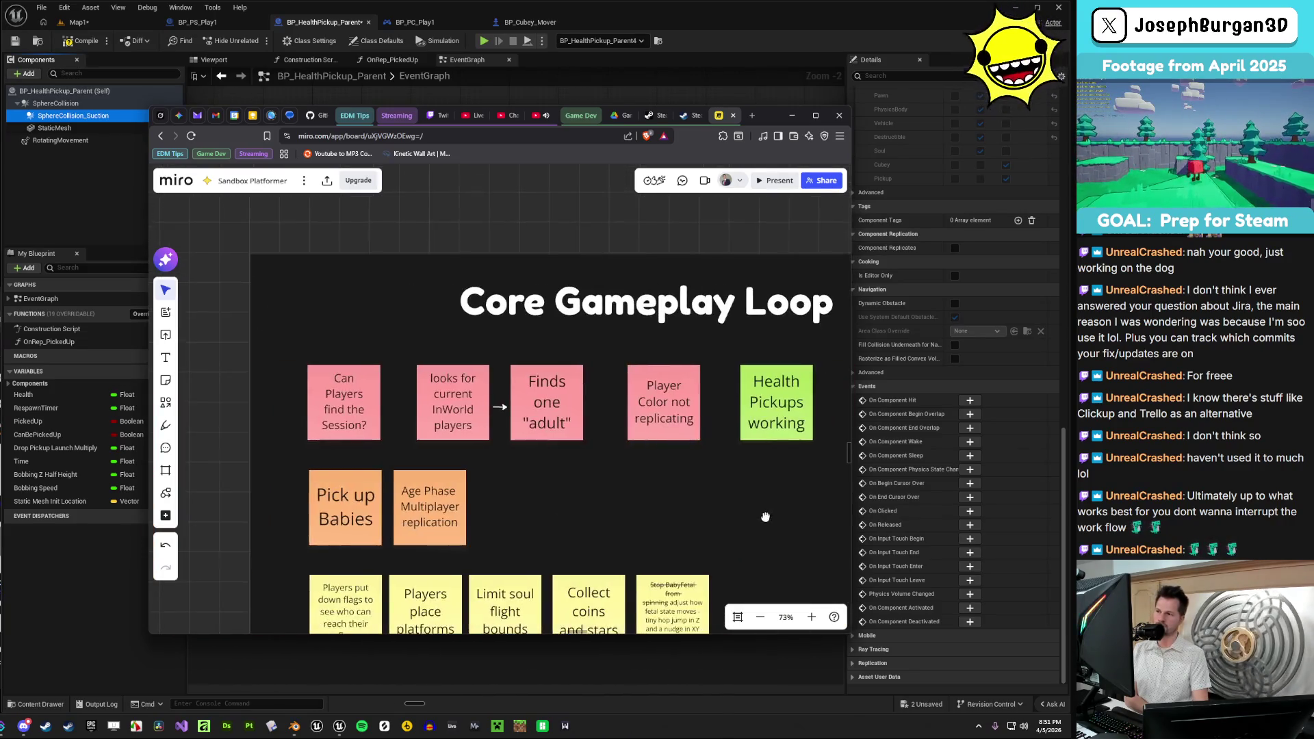
pyautogui.click(358, 446)
pyautogui.scroll(1, 358, 446)
pyautogui.scroll(-1, 650, 439)
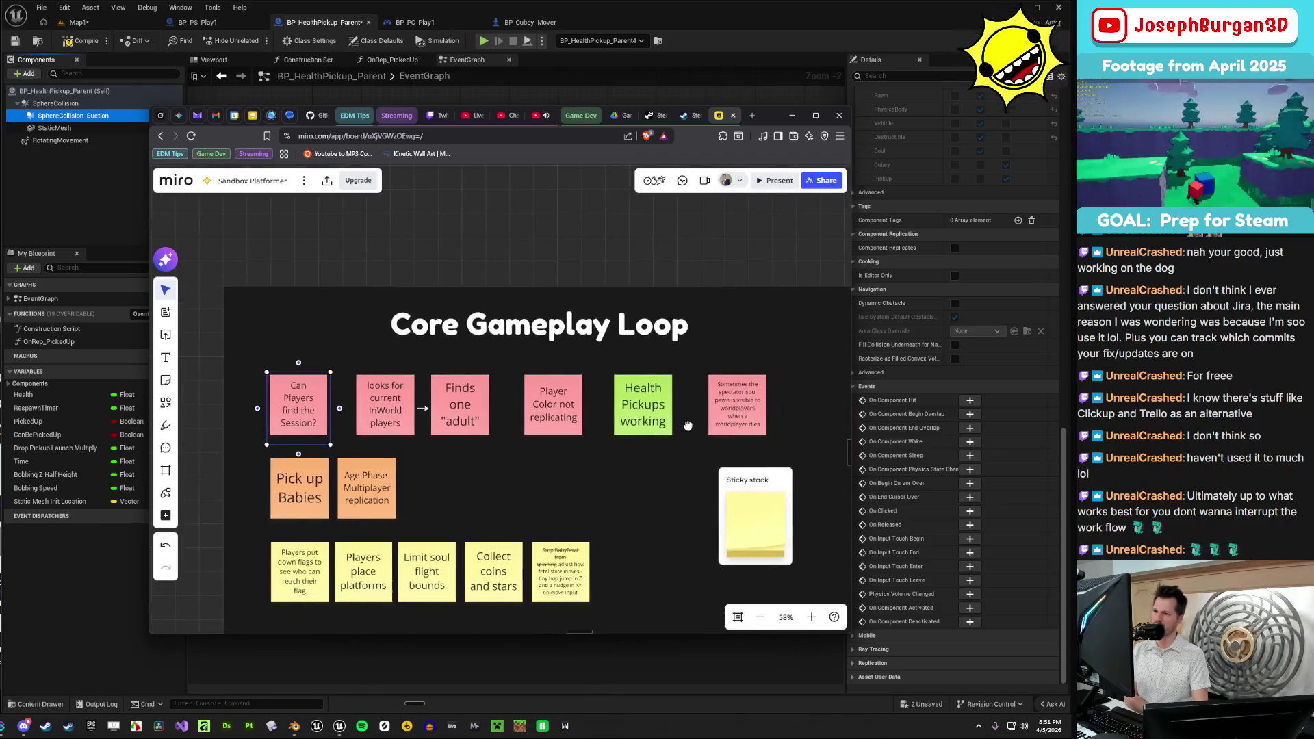
pyautogui.scroll(-3, 596, 403)
pyautogui.scroll(-2, 726, 388)
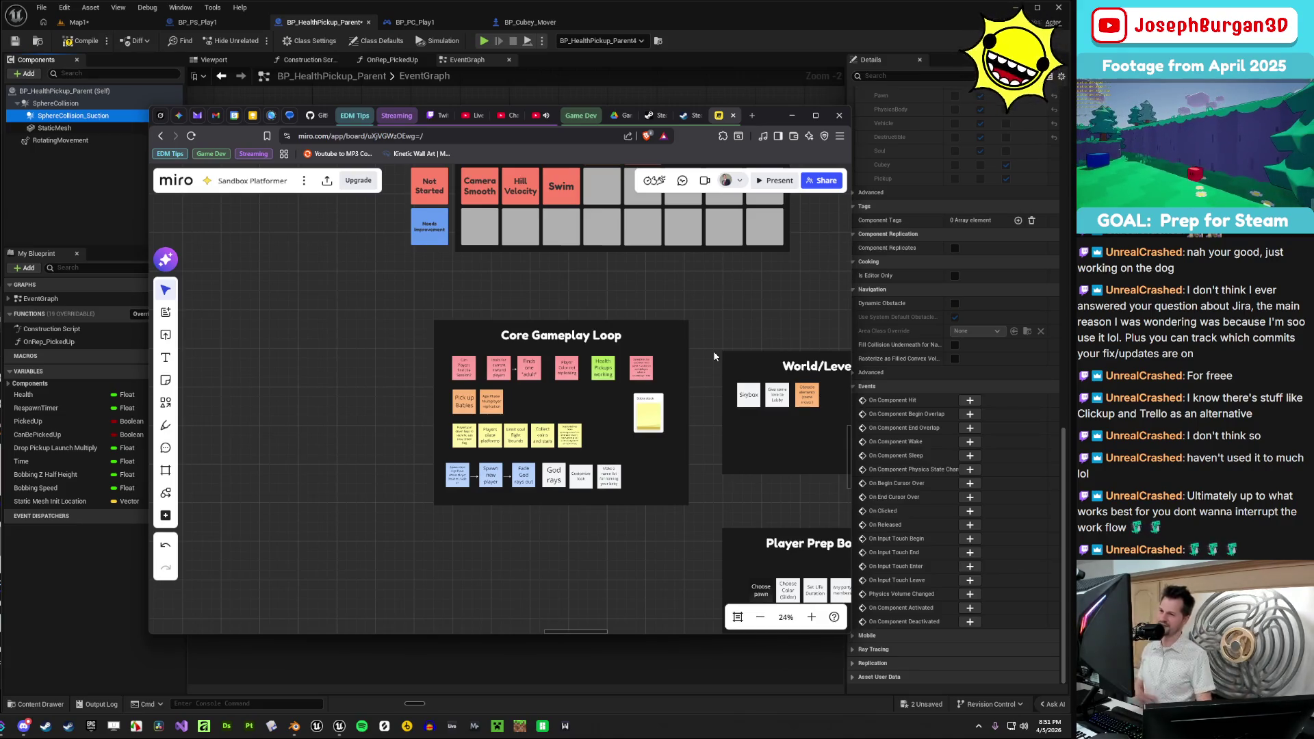
pyautogui.scroll(-2, 565, 361)
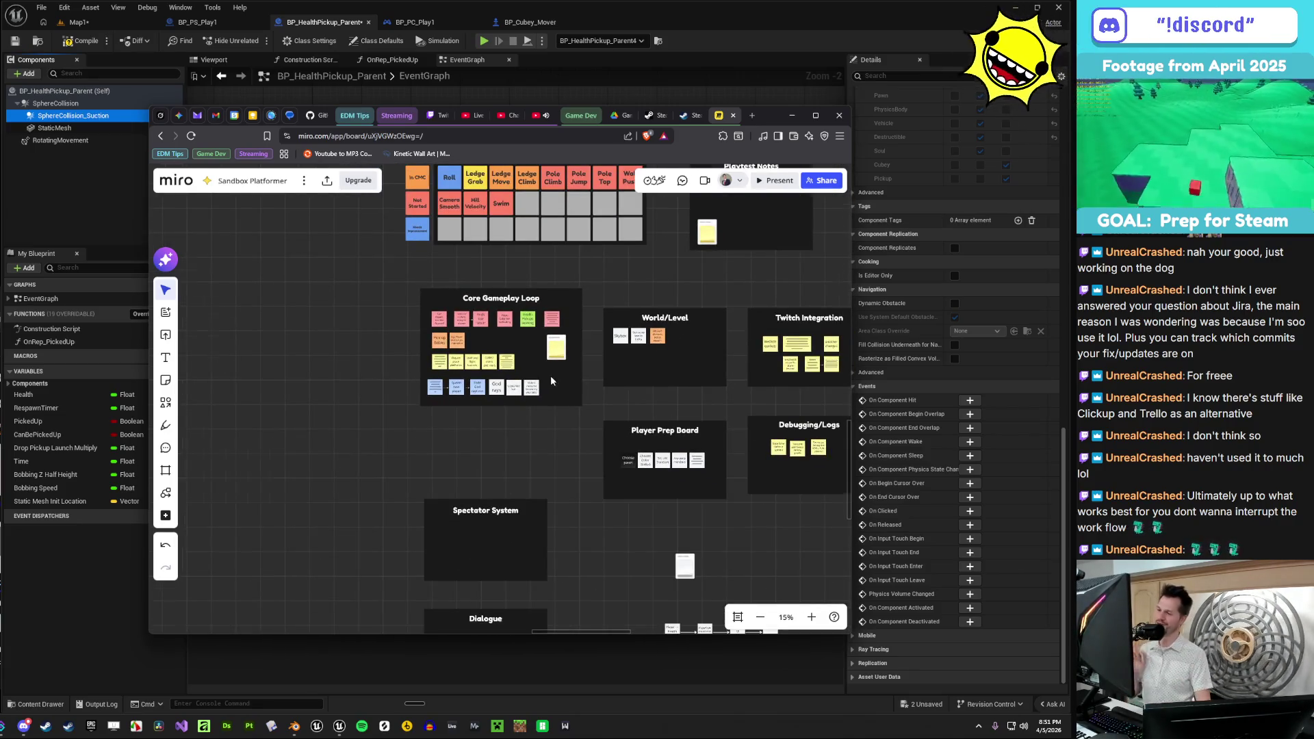
pyautogui.scroll(-1, 550, 375)
pyautogui.moveTo(550, 375)
pyautogui.mouseDown()
pyautogui.moveTo(487, 537)
pyautogui.moveTo(267, 589)
pyautogui.moveTo(171, 554)
pyautogui.moveTo(164, 575)
pyautogui.moveTo(185, 611)
pyautogui.mouseUp()
pyautogui.scroll(4, 515, 442)
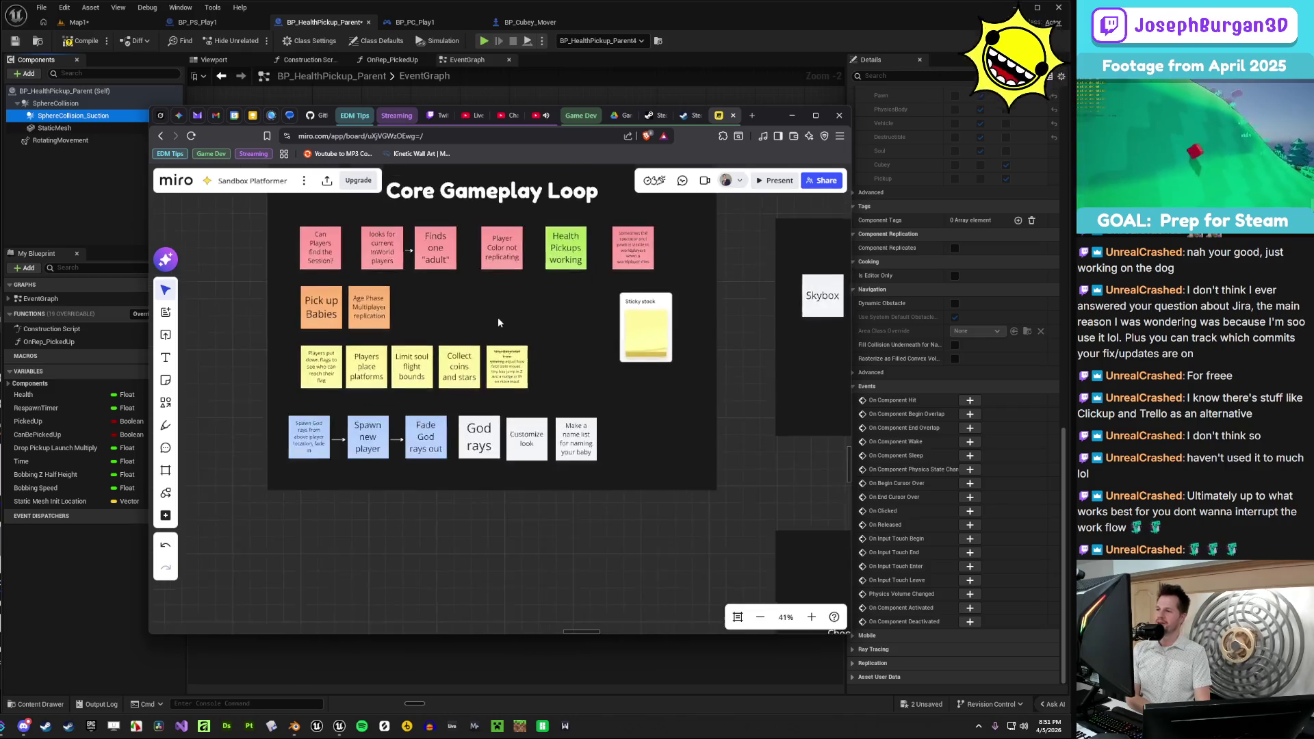
pyautogui.moveTo(498, 317); pyautogui.dragTo(404, 482)
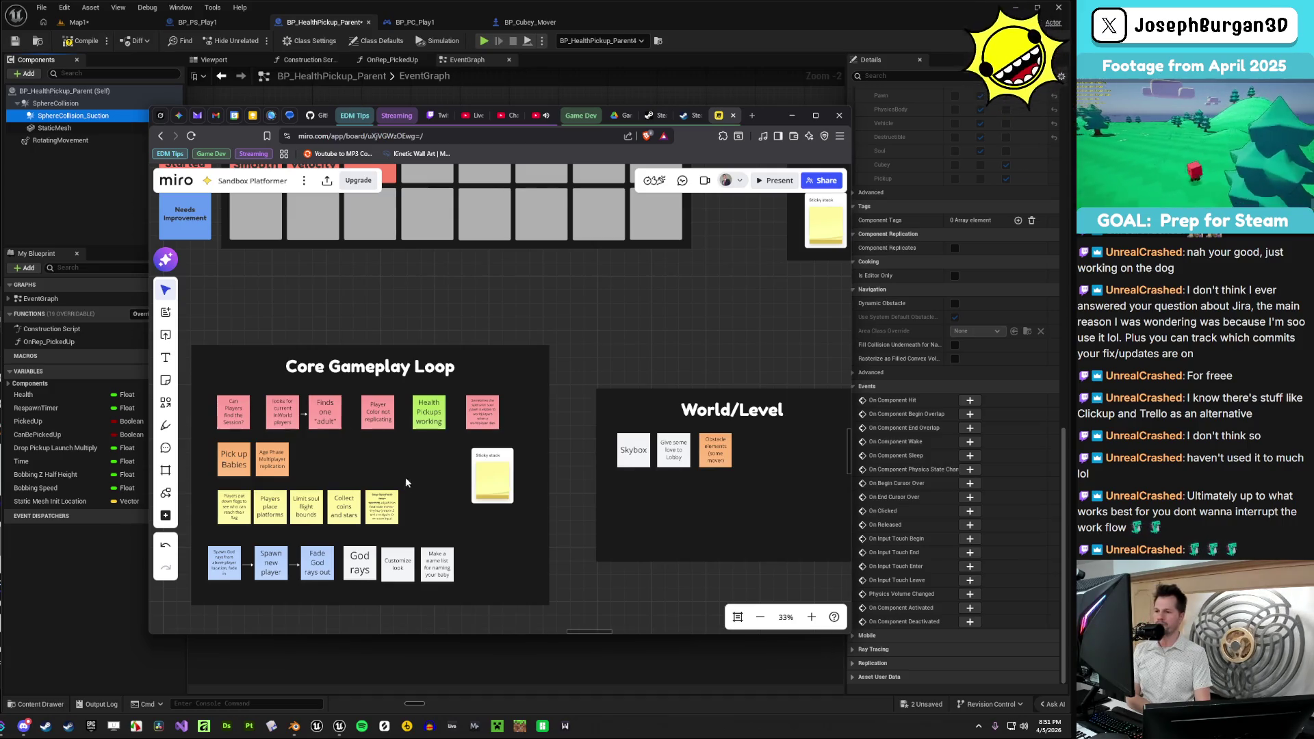
pyautogui.scroll(-6, 405, 477)
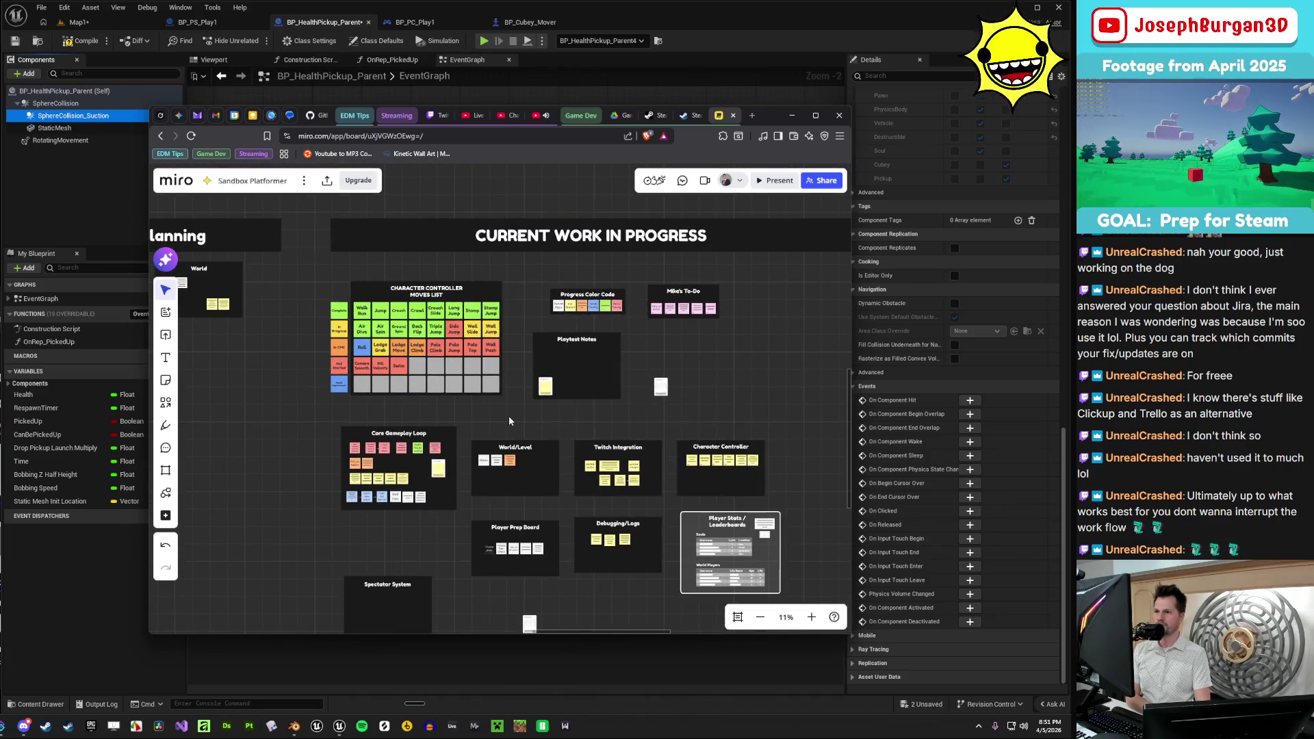
pyautogui.scroll(3, 513, 451)
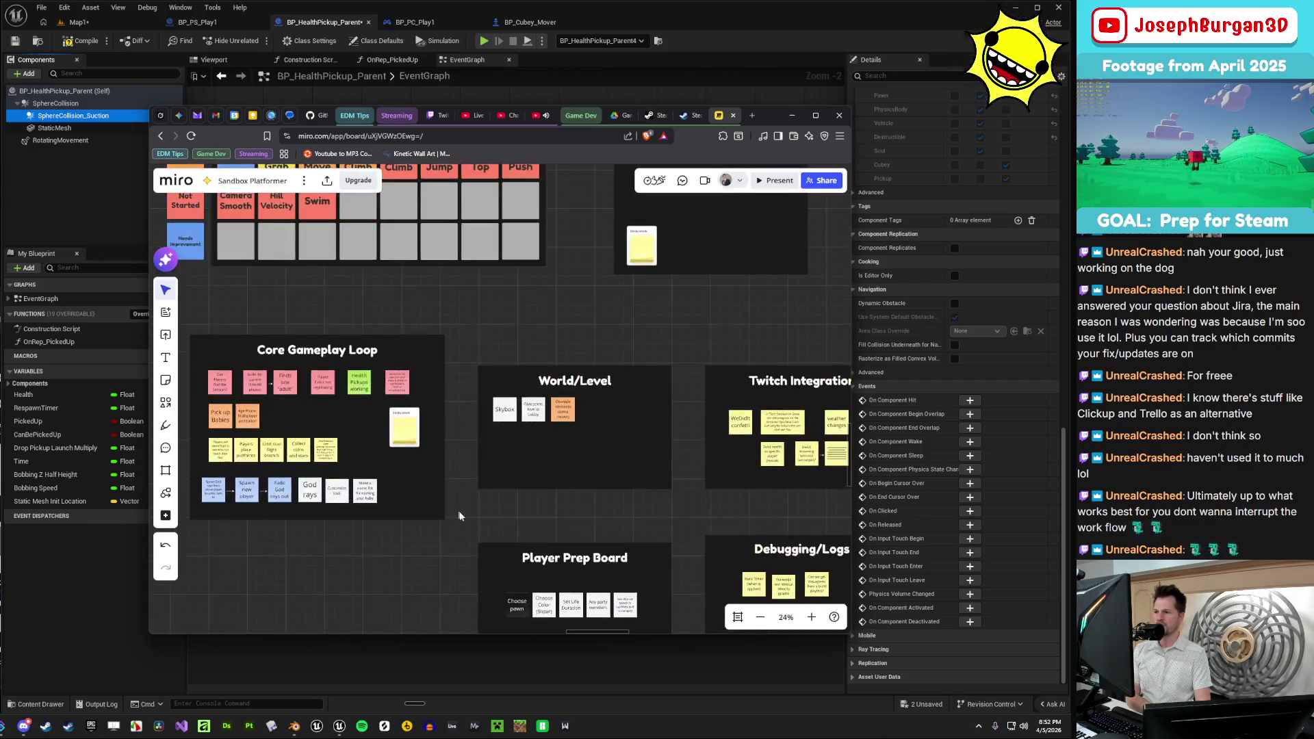
pyautogui.scroll(-3, 536, 515)
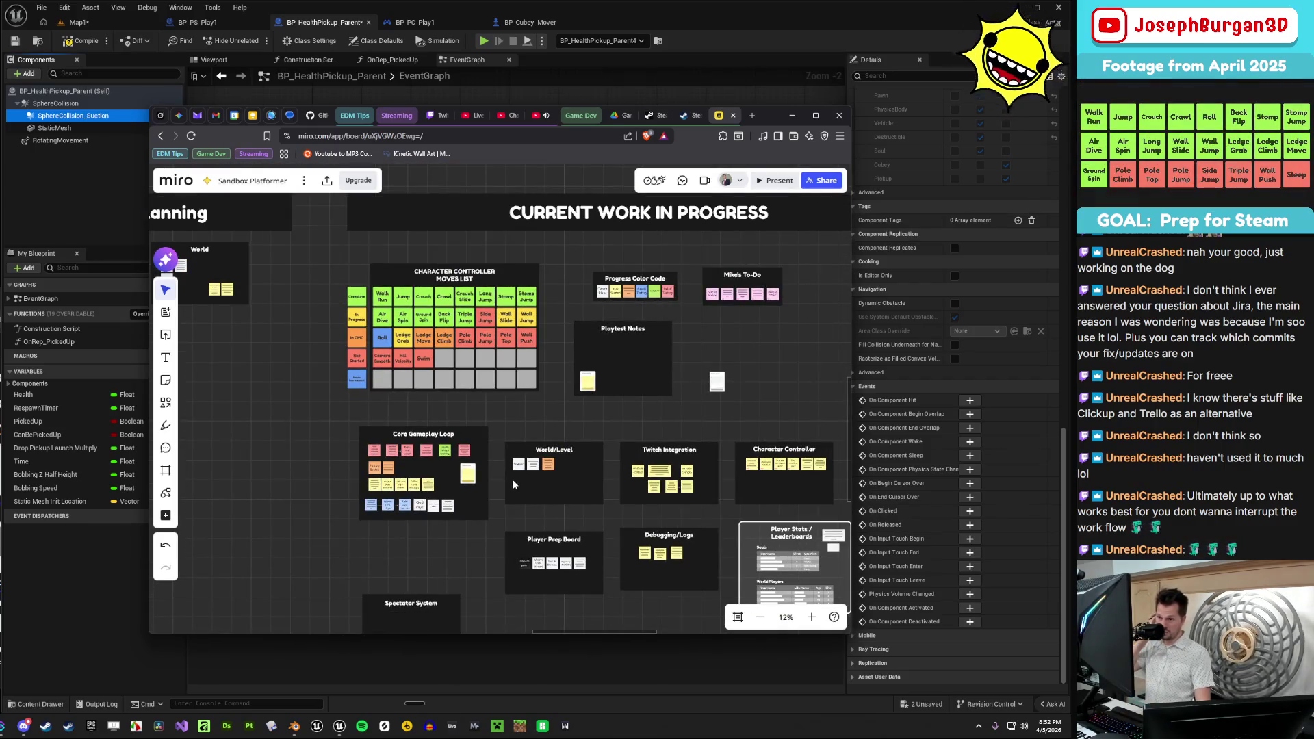
pyautogui.scroll(-5, 617, 371)
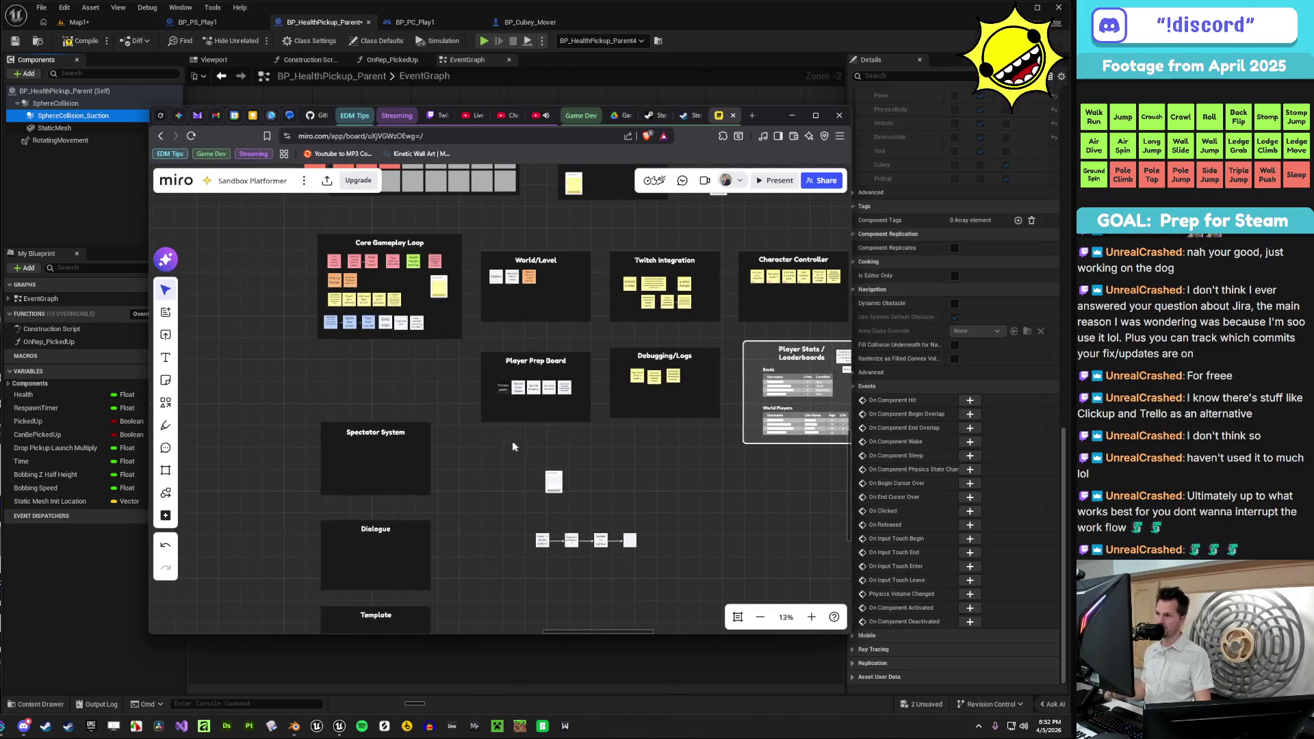
pyautogui.scroll(5, 520, 434)
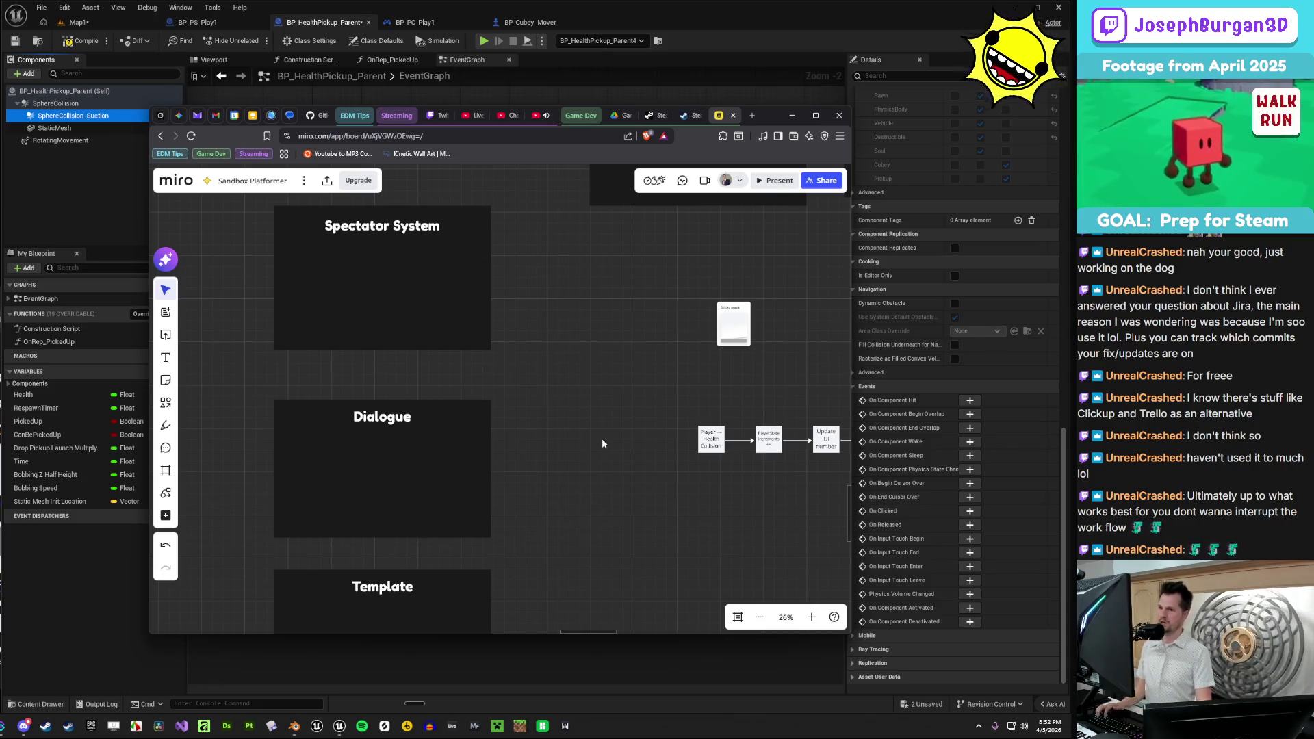
pyautogui.scroll(2, 511, 412)
pyautogui.press('n')
pyautogui.click(367, 471)
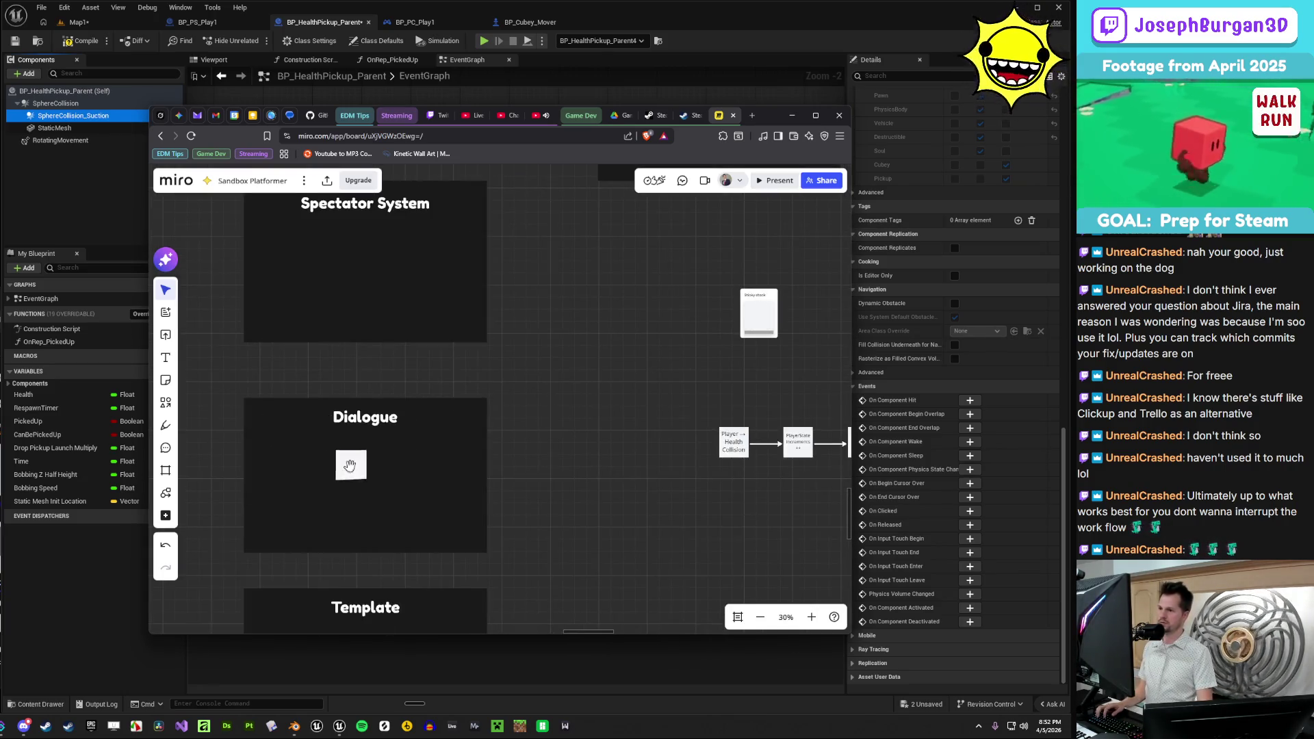
pyautogui.scroll(-1, 425, 464)
pyautogui.press('Delete')
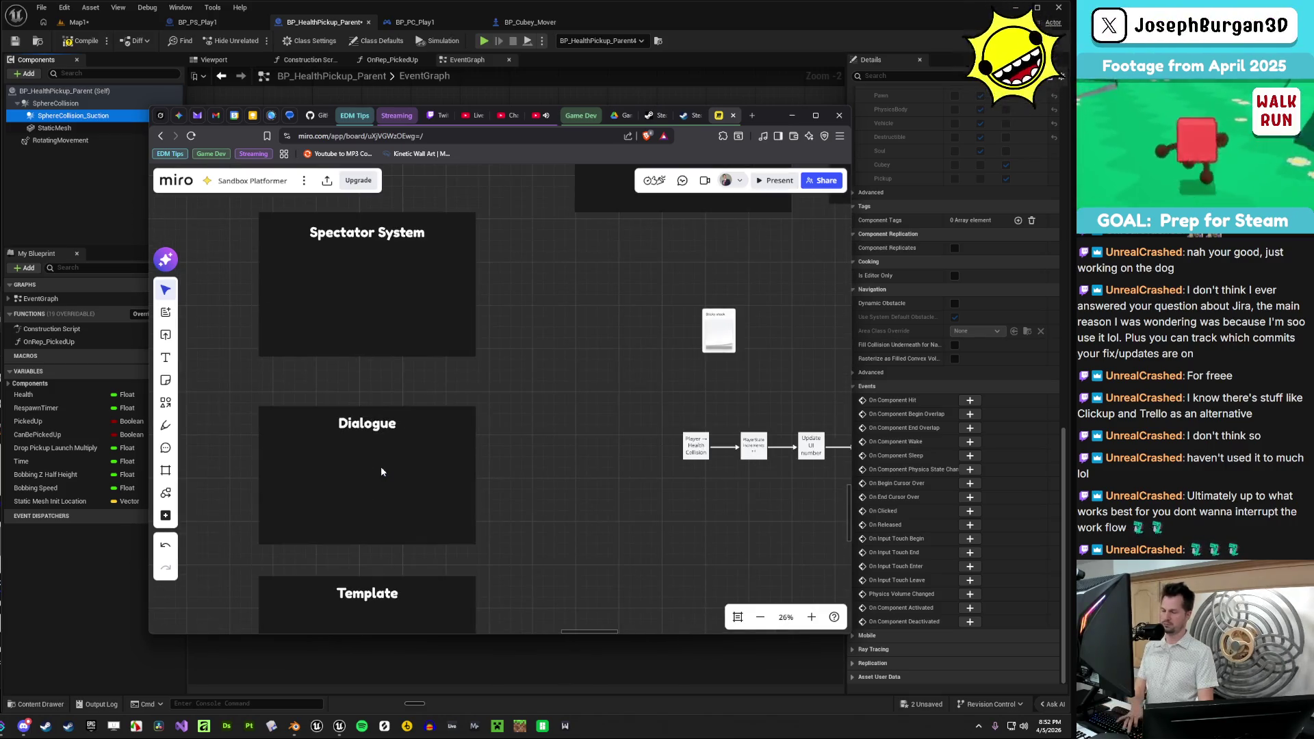
pyautogui.moveTo(219, 403); pyautogui.dragTo(531, 566)
# - Paste a copy of the Dialogue frame and retitle it 'Kev's Board'
pyautogui.hotkey('ctrl', 'c')
pyautogui.hotkey('ctrl', 'v')
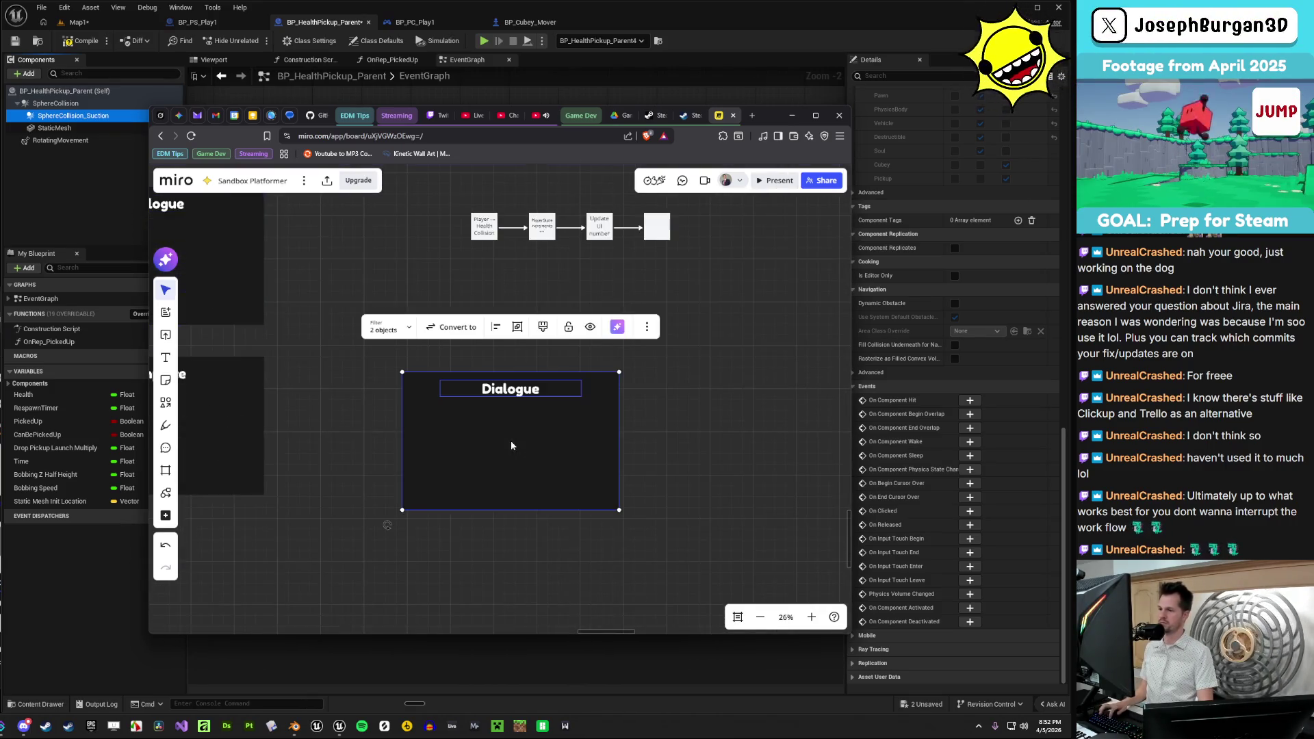
pyautogui.click(503, 389)
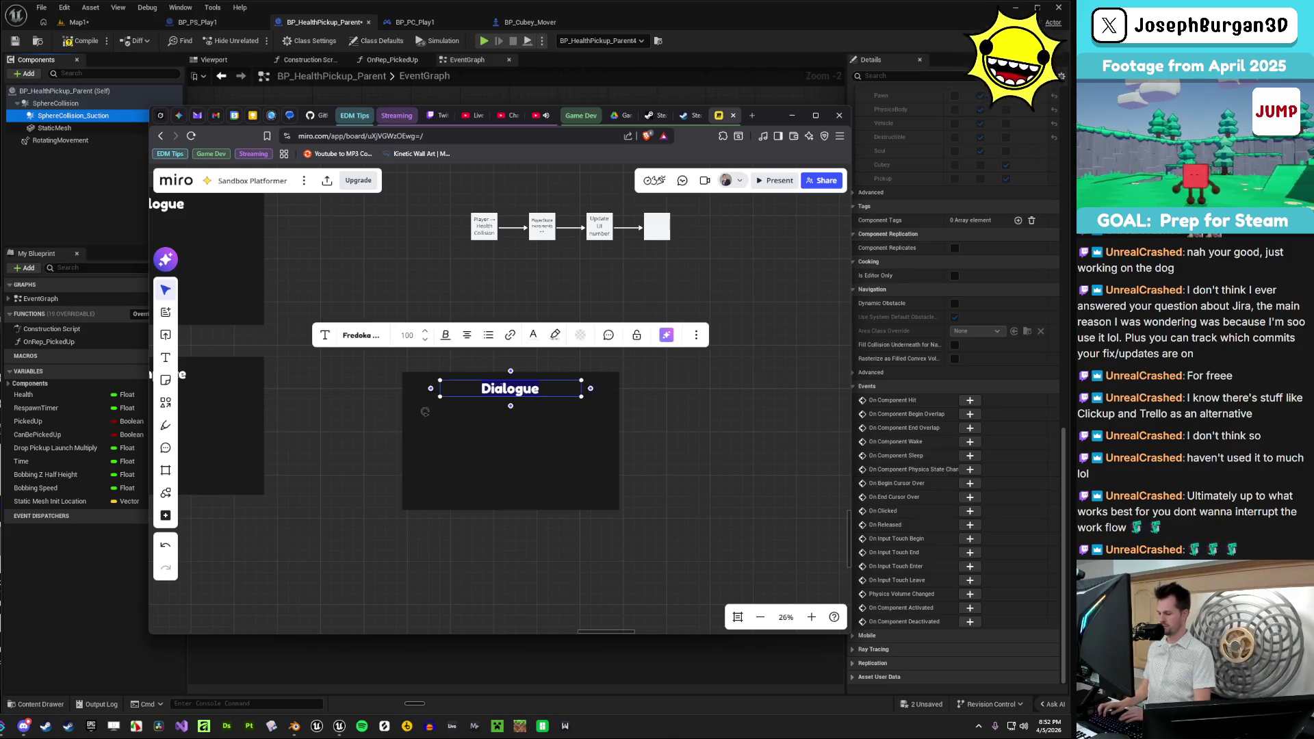
pyautogui.write("Kev's Bopar")
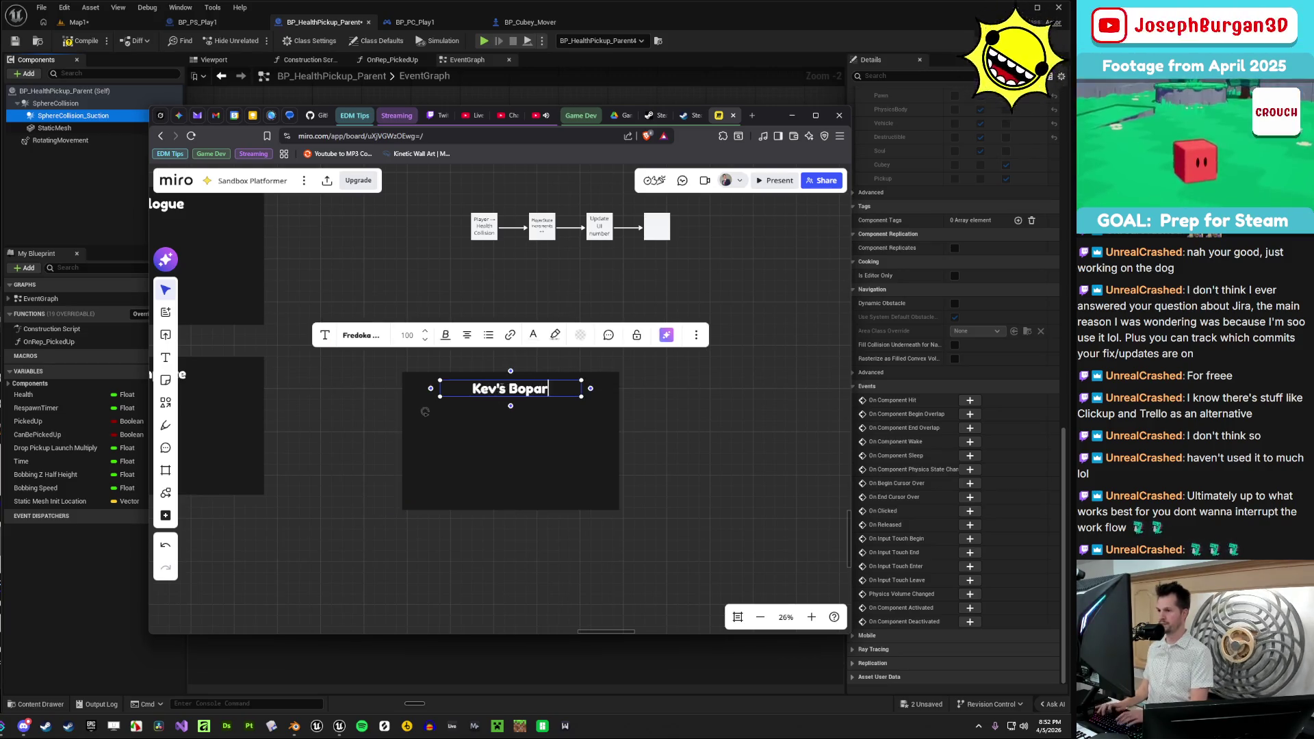
pyautogui.press('BackSpace')
pyautogui.press('BackSpace')
pyautogui.press('BackSpace')
pyautogui.write('ard')
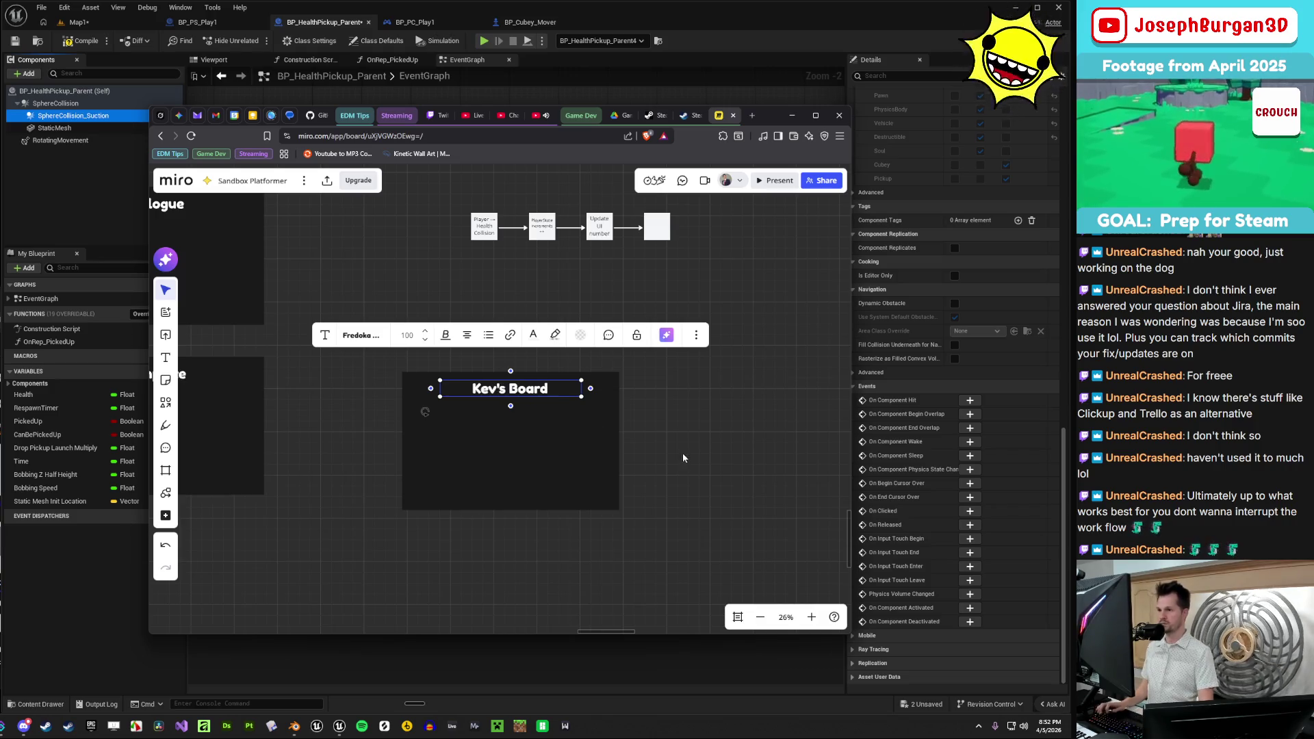
pyautogui.click(683, 457)
# - Duplicate the sticky stack, undoing an accidental card move and an extra frame paste
pyautogui.scroll(5, 519, 323)
pyautogui.moveTo(551, 245); pyautogui.dragTo(417, 357)
pyautogui.hotkey('ctrl', 'z')
pyautogui.hotkey('ctrl', 'v')
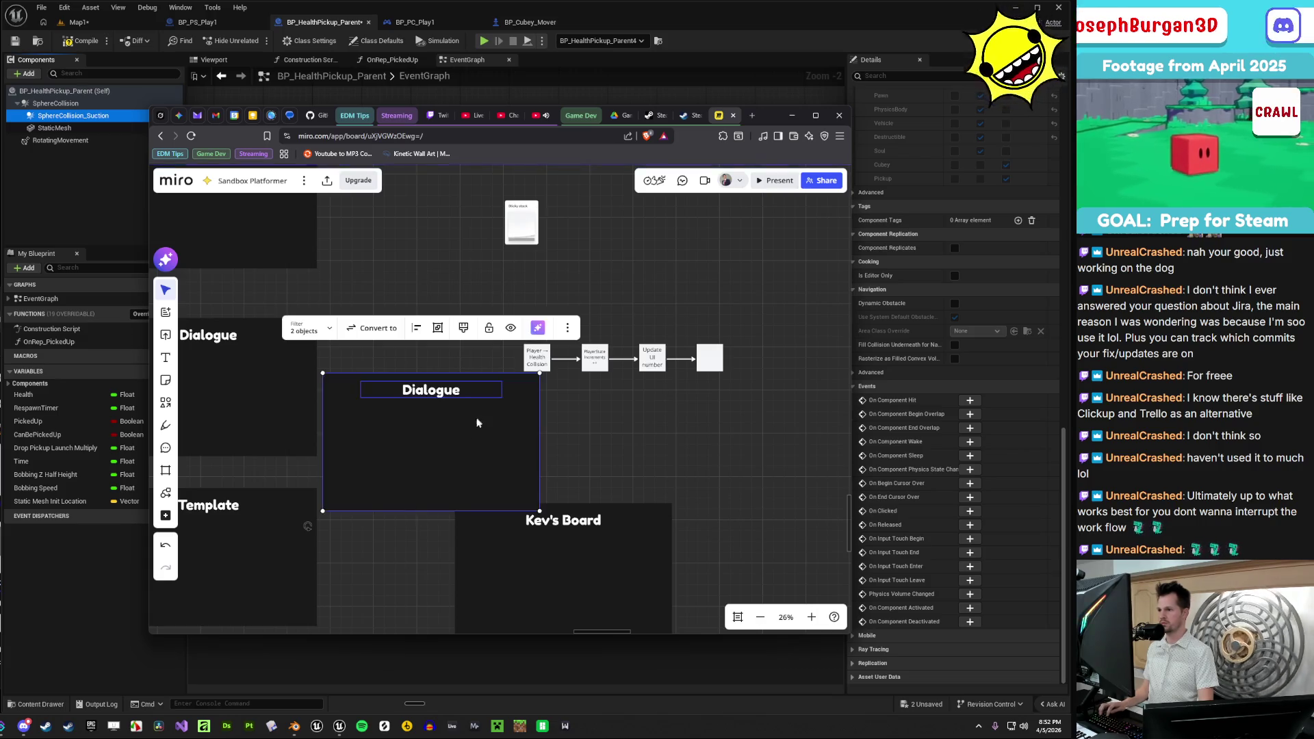
pyautogui.hotkey('ctrl', 'z')
pyautogui.hotkey('ctrl', 'z')
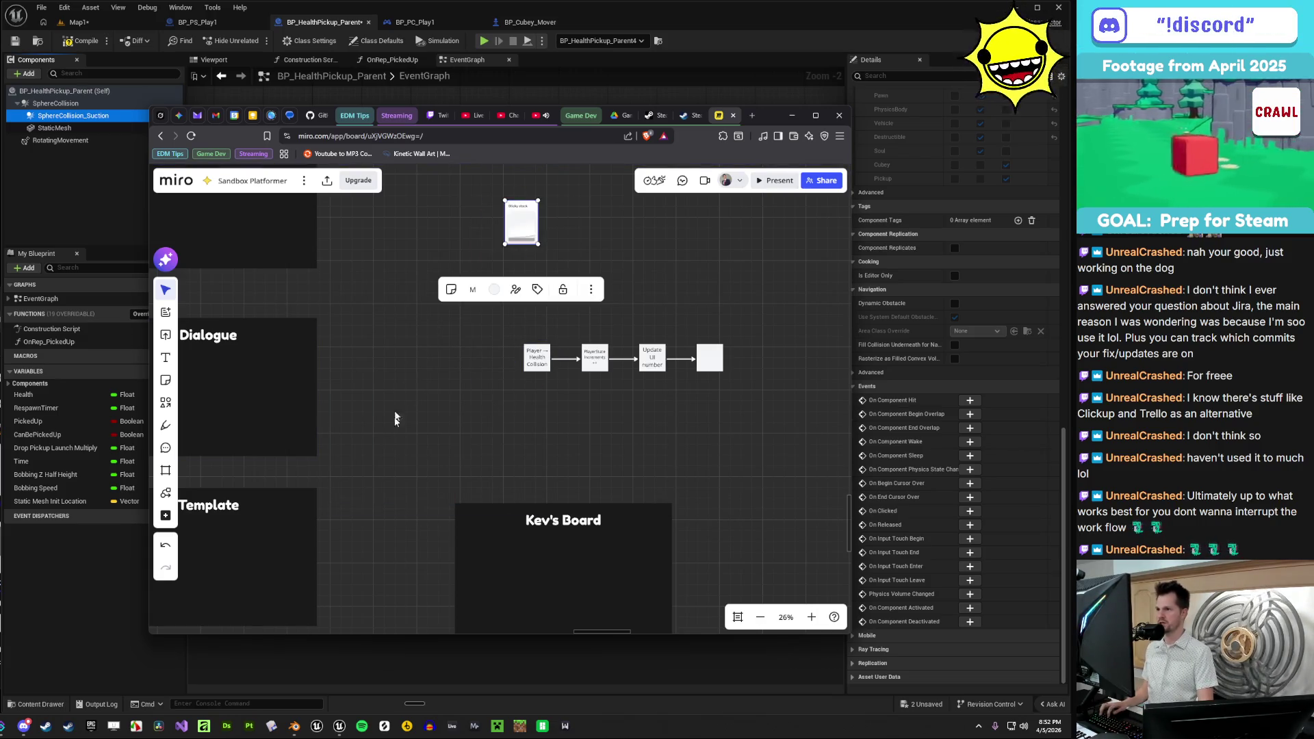
pyautogui.hotkey('ctrl', 'c')
pyautogui.hotkey('ctrl', 'v')
pyautogui.scroll(2, 473, 499)
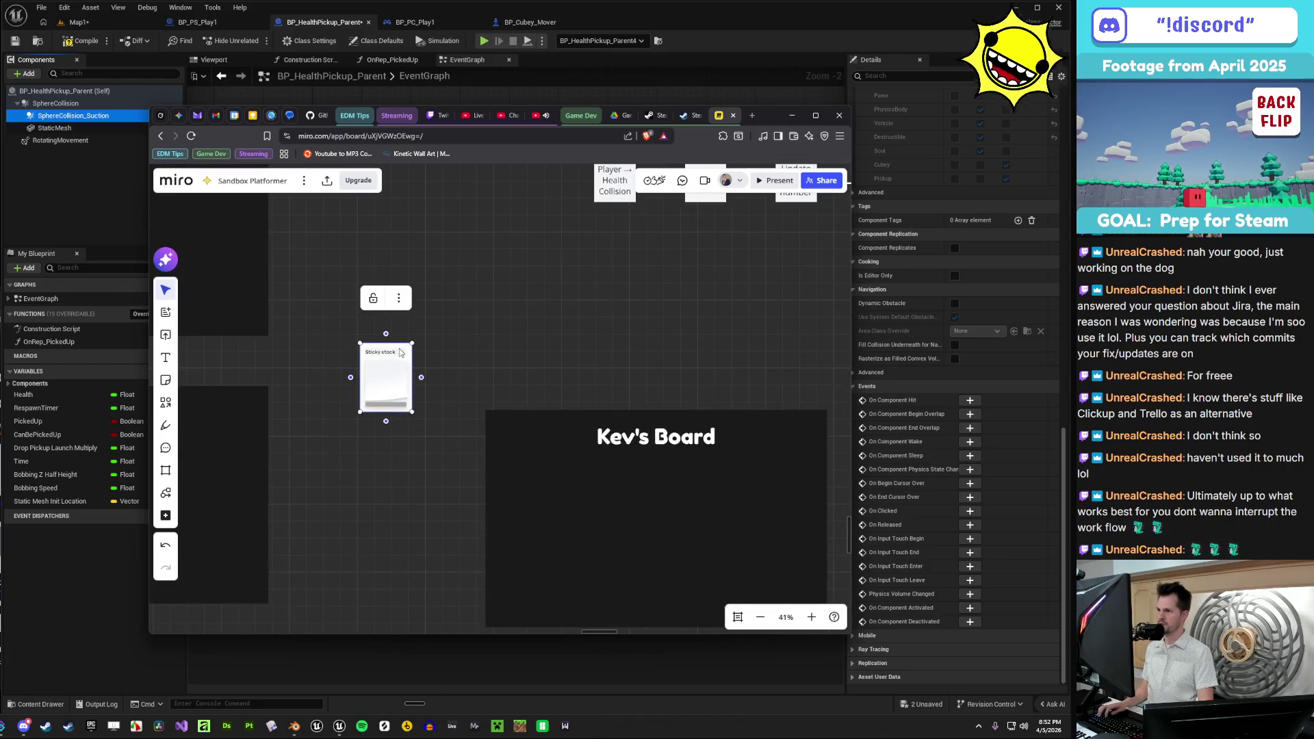
# - Move the sticky stack copy into Kev's Board and tag a pulled-off note with the teammate's name
pyautogui.moveTo(407, 352)
pyautogui.mouseDown()
pyautogui.moveTo(473, 431)
pyautogui.moveTo(475, 457)
pyautogui.moveTo(492, 465)
pyautogui.moveTo(545, 447)
pyautogui.moveTo(466, 432)
pyautogui.moveTo(482, 389)
pyautogui.mouseUp()
pyautogui.scroll(3, 537, 455)
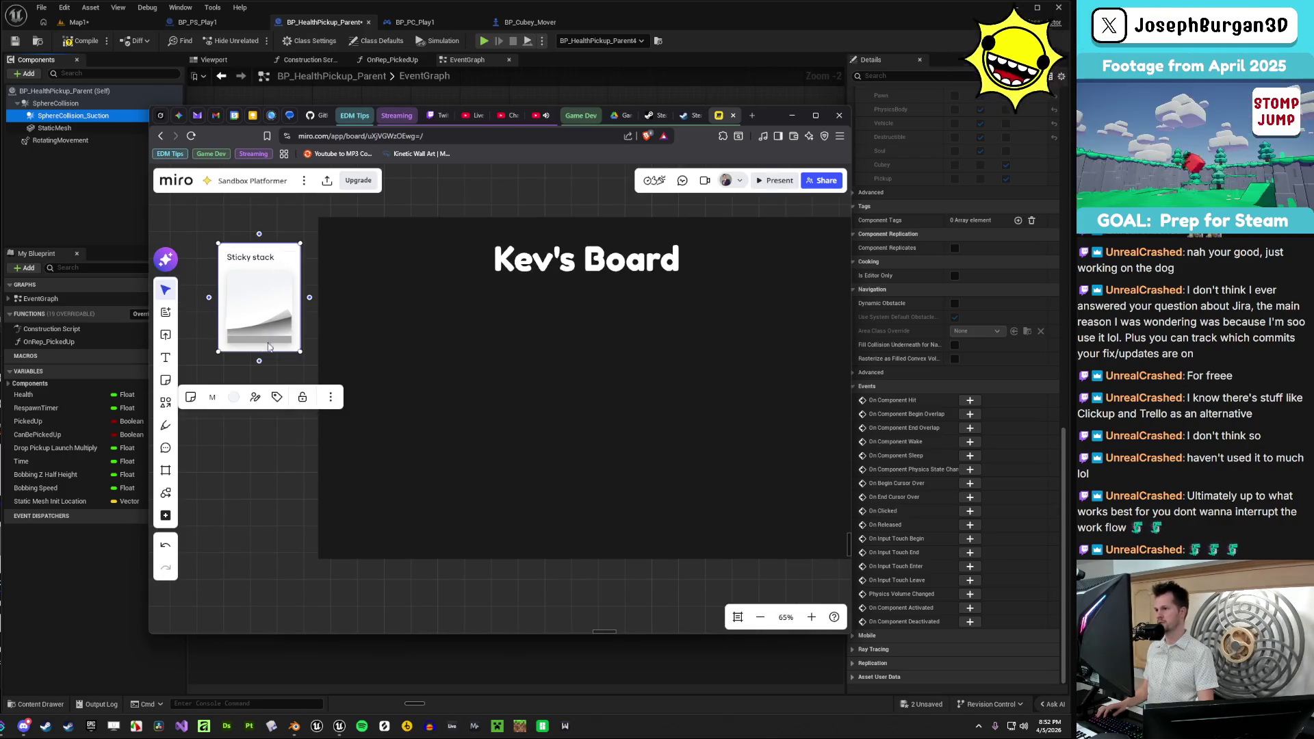
pyautogui.scroll(-2, 489, 371)
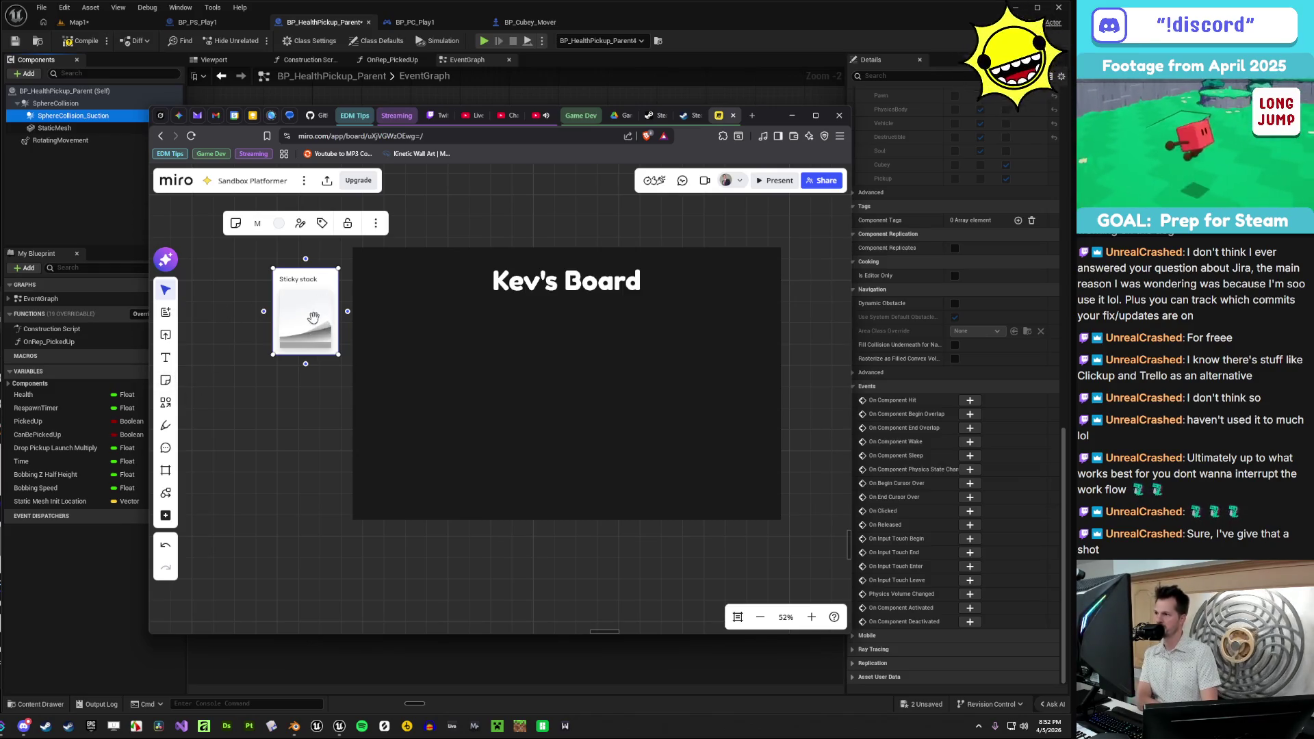
pyautogui.moveTo(306, 315)
pyautogui.mouseDown()
pyautogui.moveTo(303, 433)
pyautogui.moveTo(319, 435)
pyautogui.mouseUp()
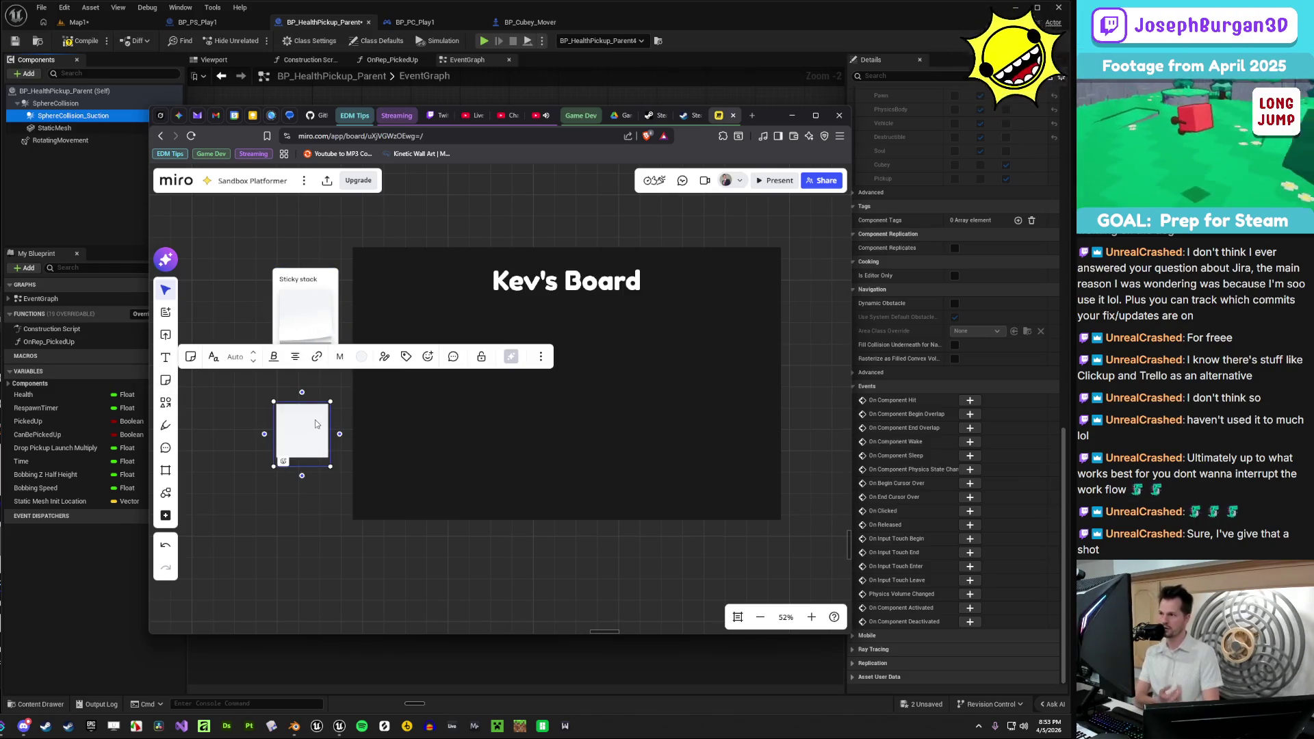
pyautogui.click(407, 356)
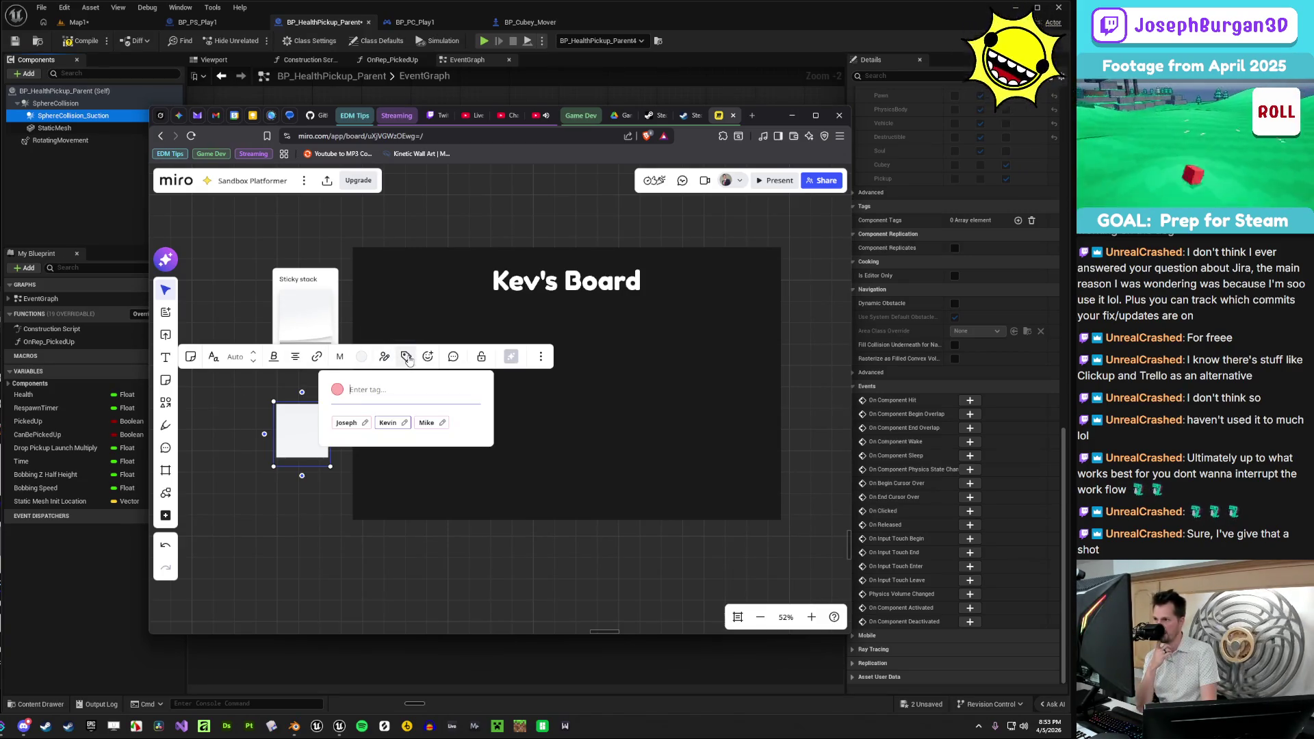
pyautogui.click(388, 424)
pyautogui.click(293, 510)
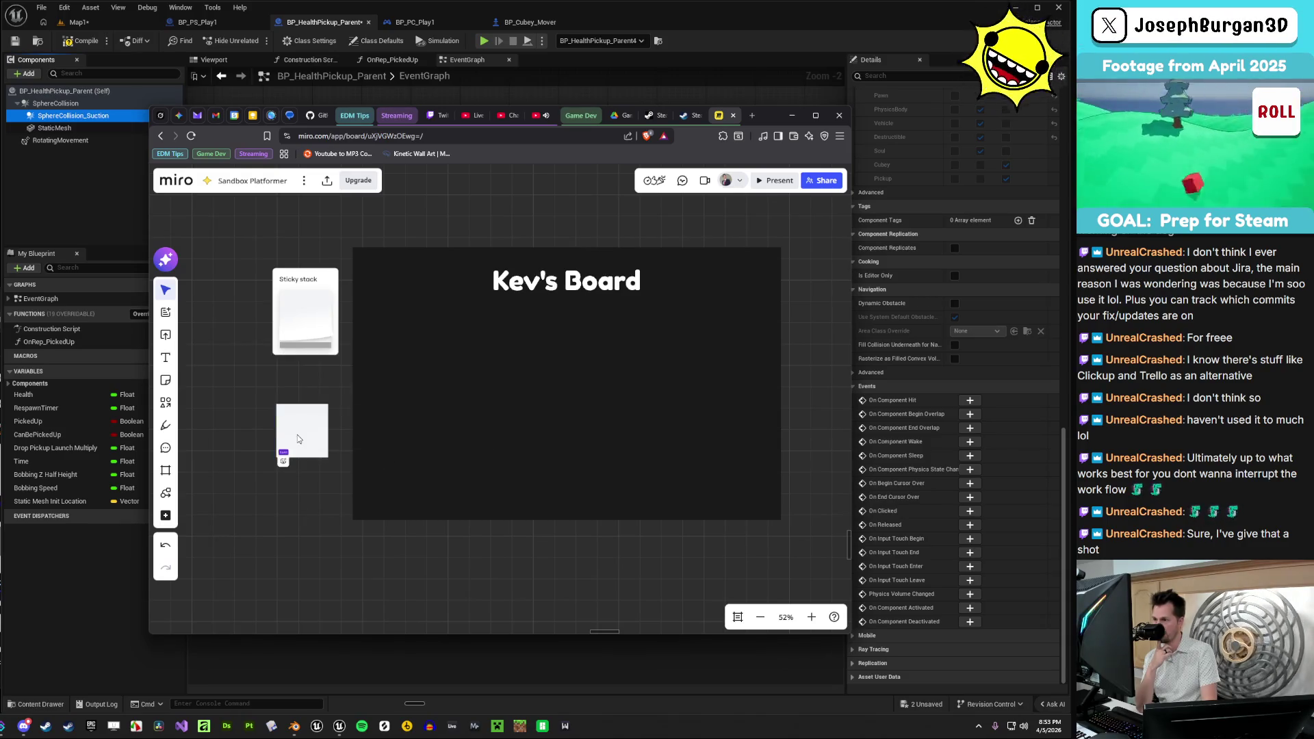
# - Delete the stray blank sticky note below the stack
pyautogui.scroll(5, 297, 433)
pyautogui.scroll(-4, 287, 458)
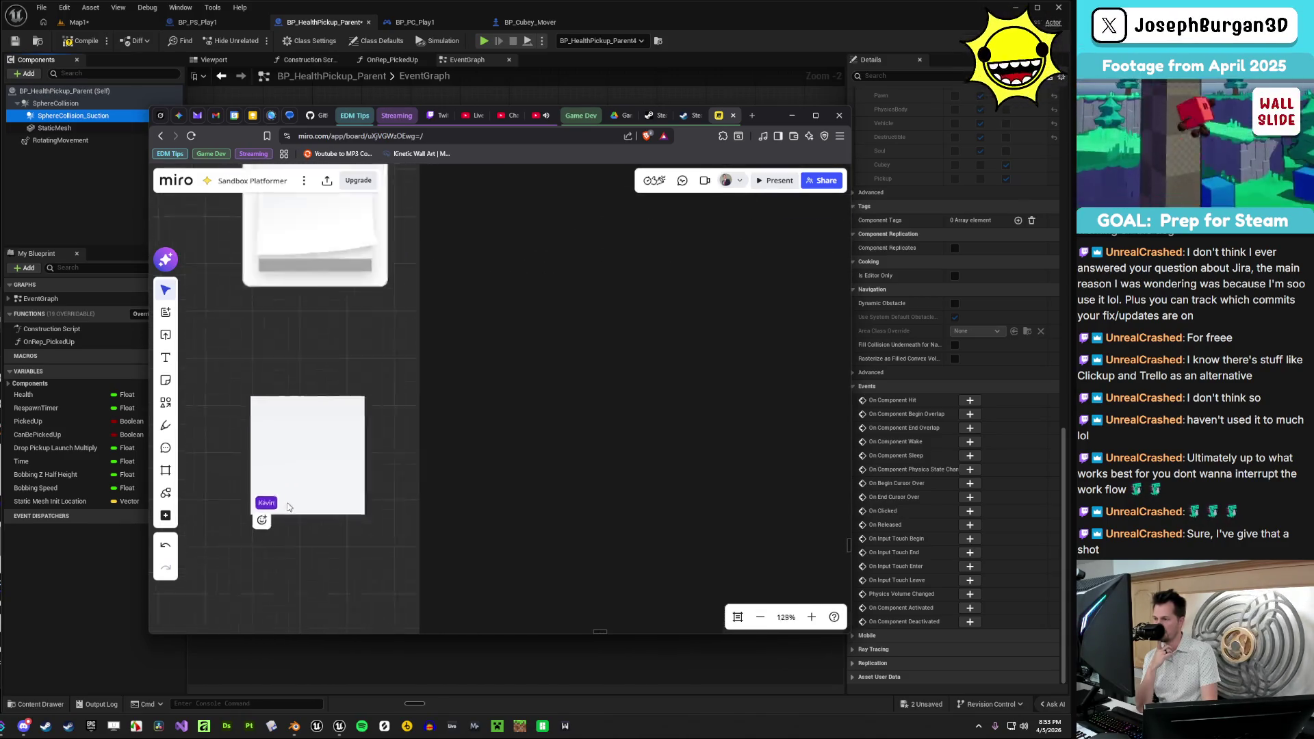
pyautogui.click(302, 454)
pyautogui.press('Delete')
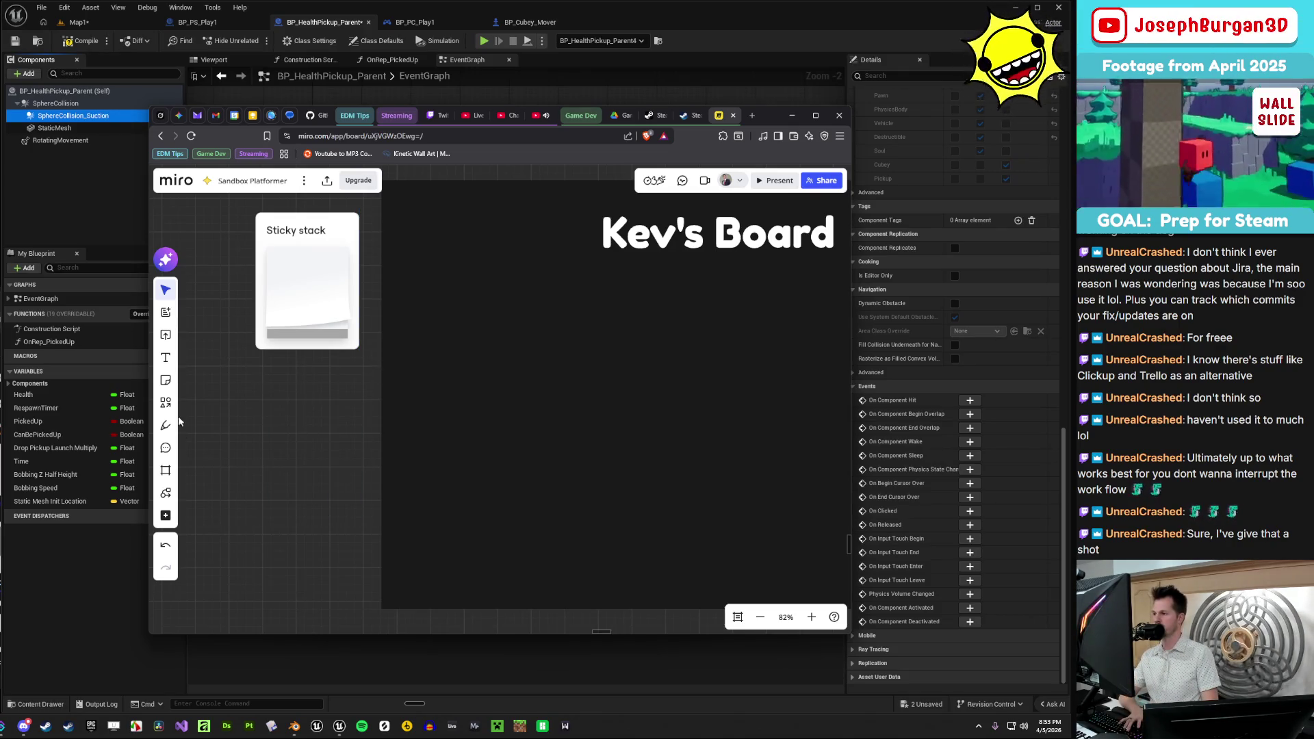
pyautogui.click(165, 402)
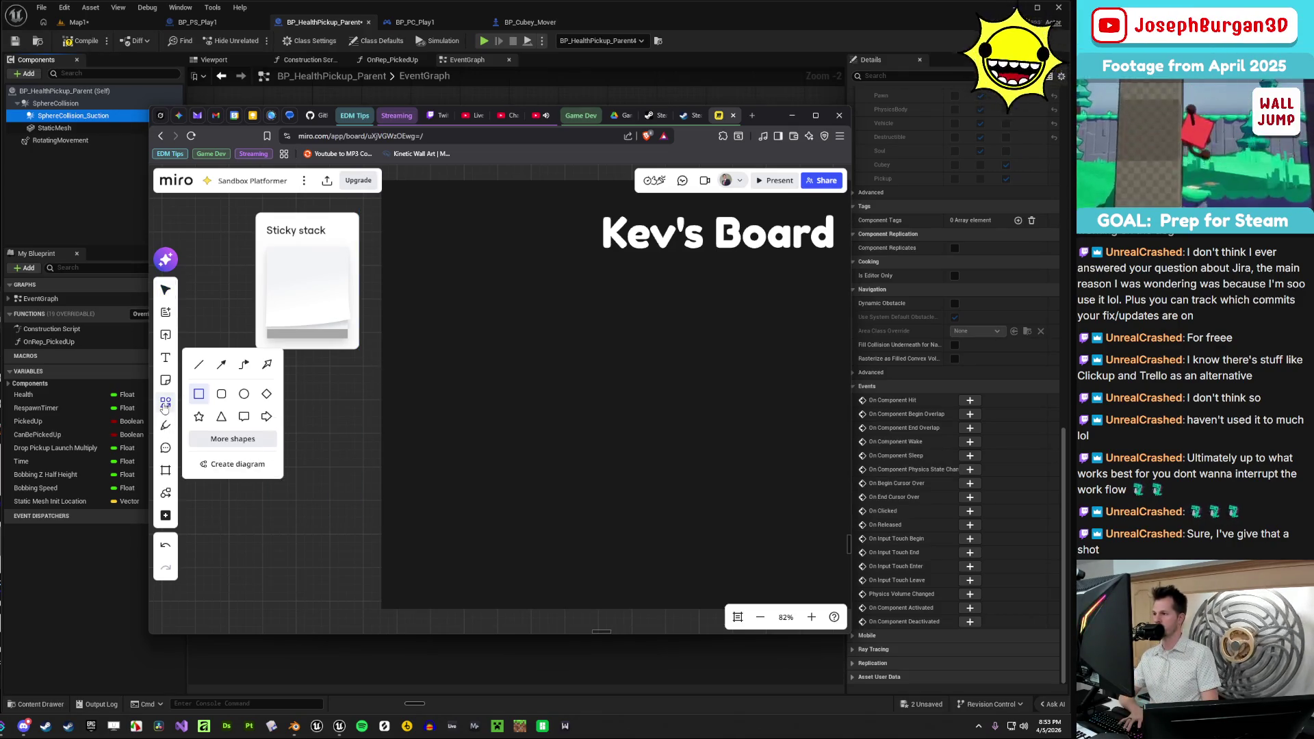
pyautogui.click(247, 555)
pyautogui.click(298, 380)
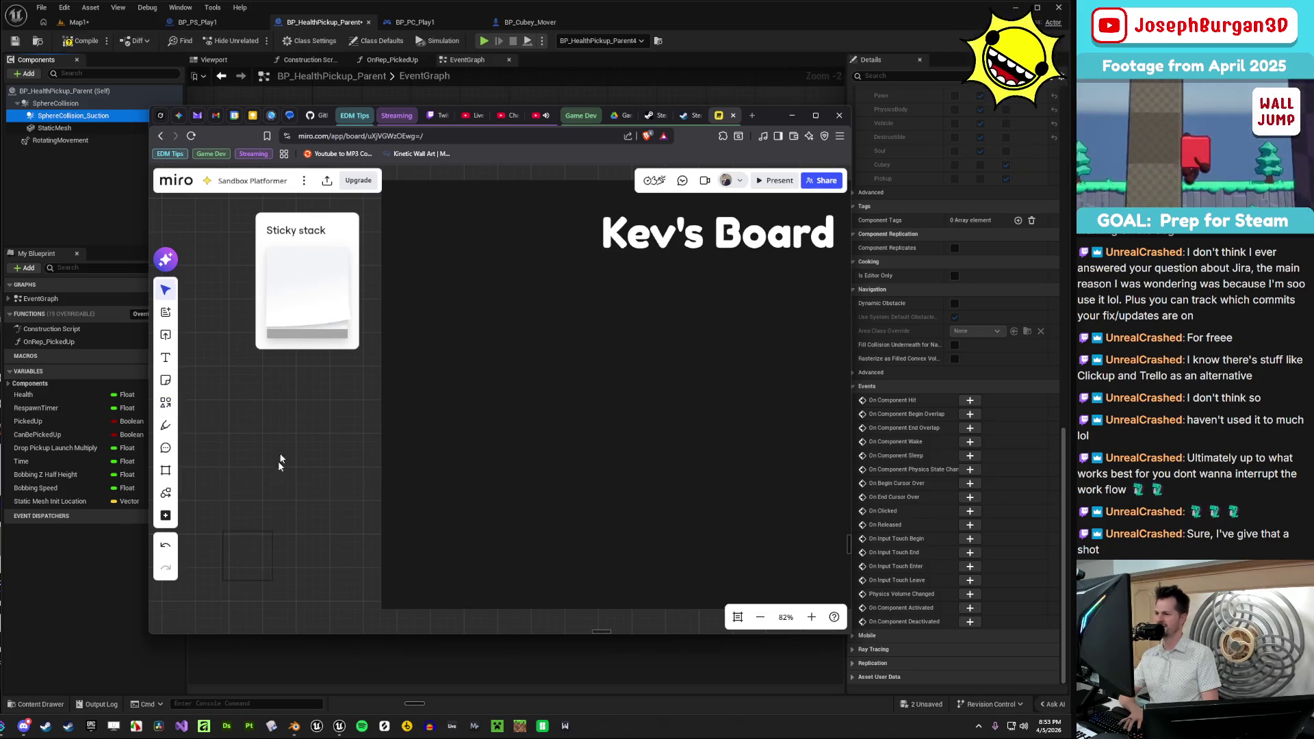
pyautogui.click(265, 556)
pyautogui.press('Delete')
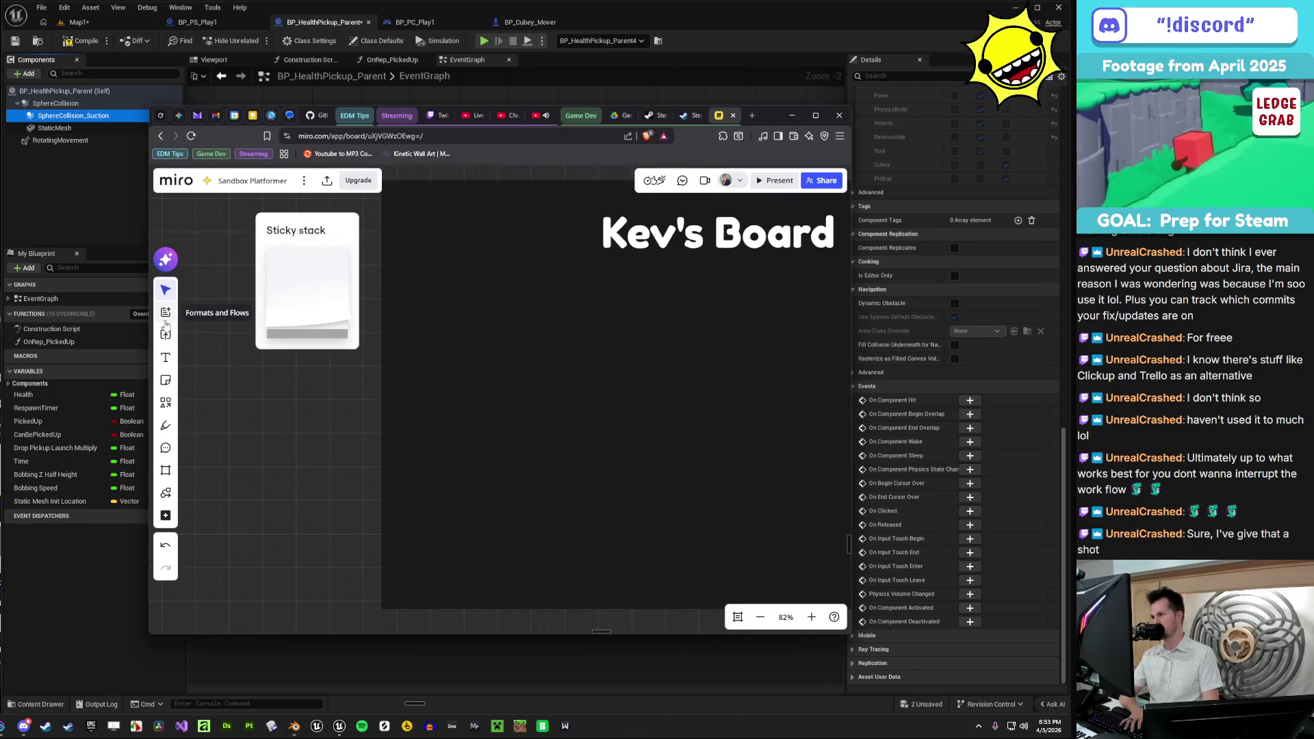
pyautogui.click(166, 319)
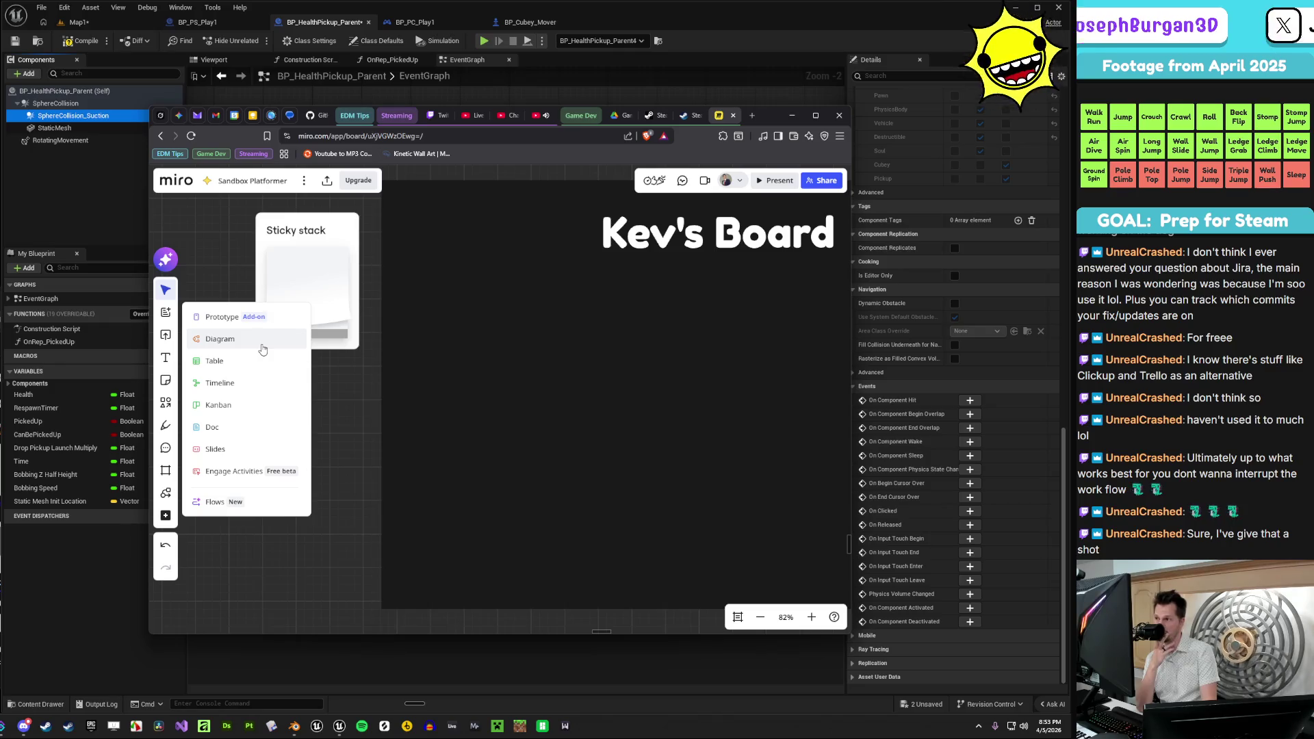
pyautogui.click(252, 405)
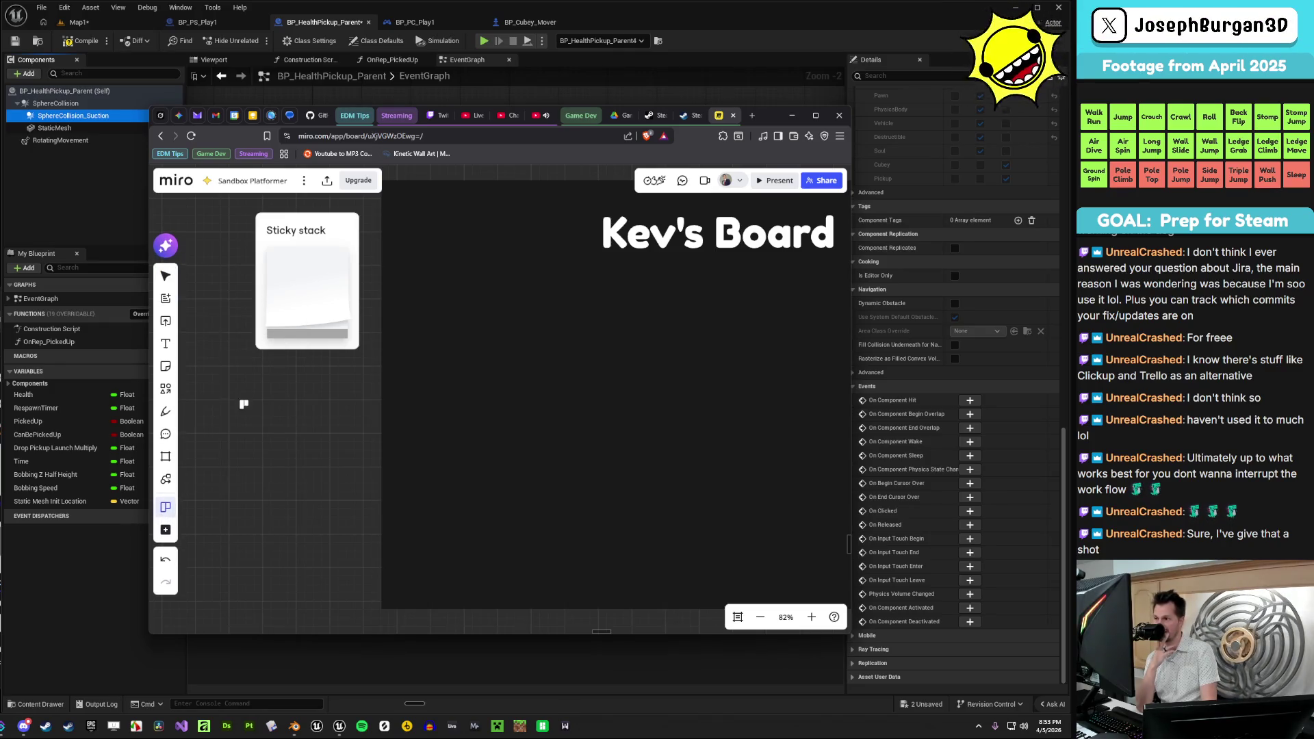
pyautogui.scroll(-5, 260, 472)
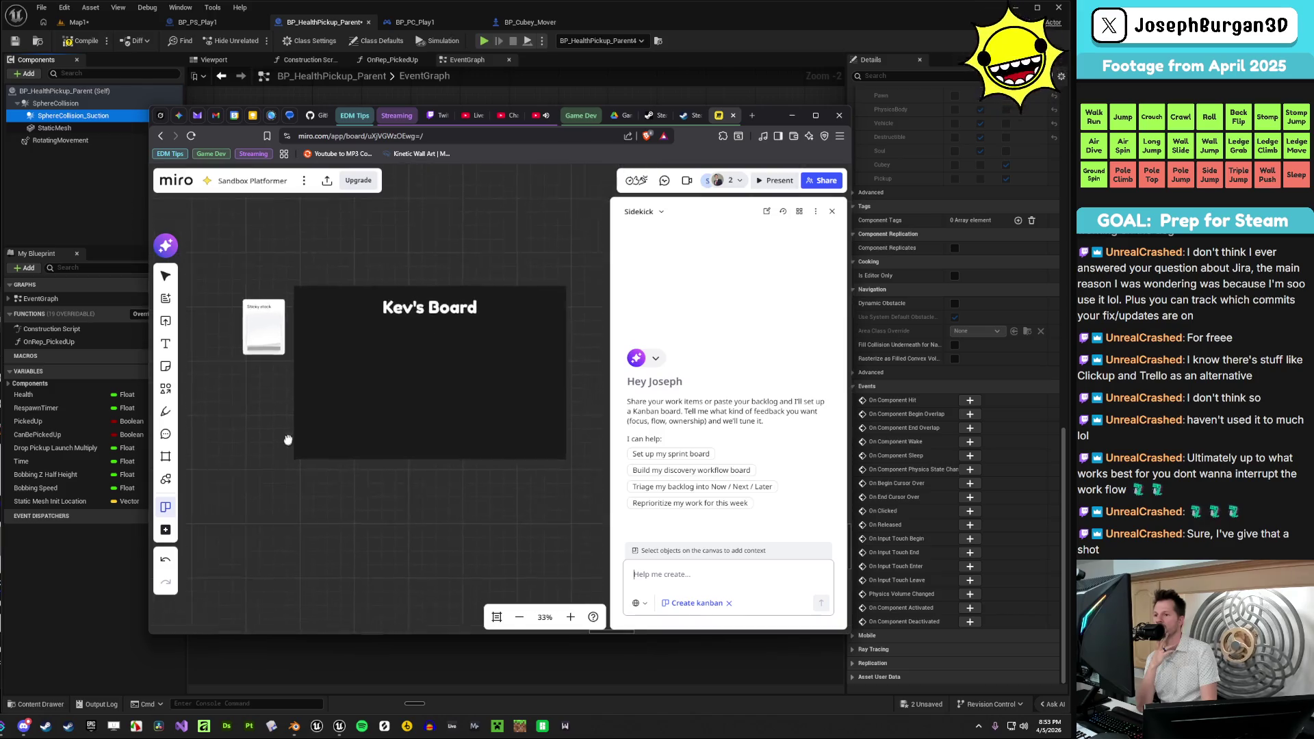
pyautogui.moveTo(288, 440); pyautogui.dragTo(265, 354)
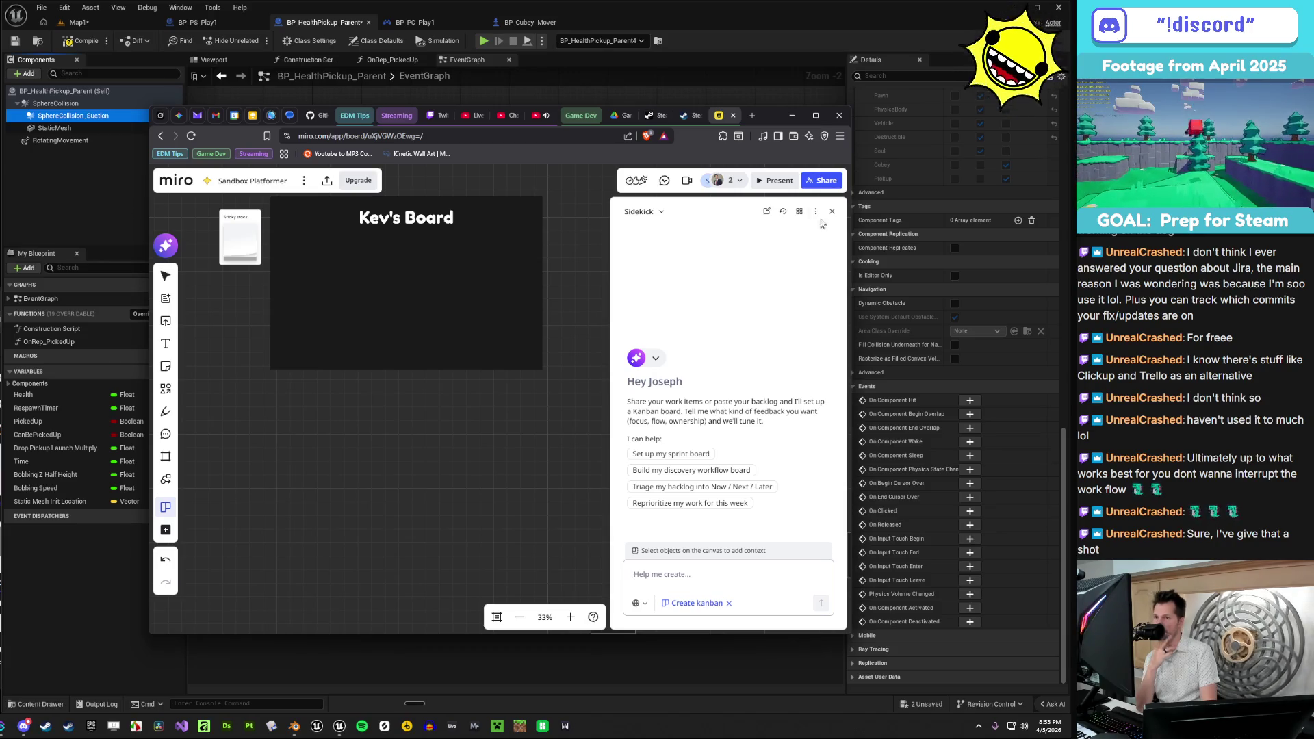
pyautogui.click(831, 211)
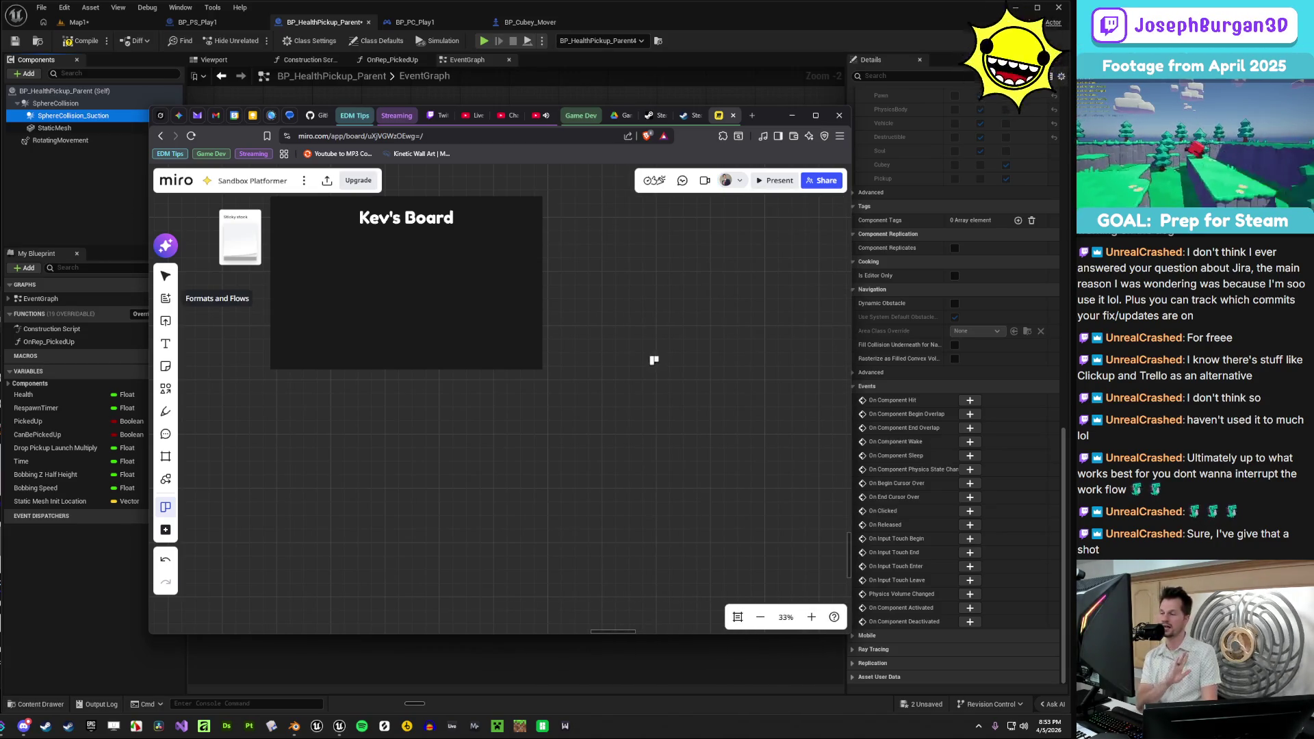
# - Select the sticky stack and zoom out to the Current Work in Progress area
pyautogui.scroll(3, 653, 360)
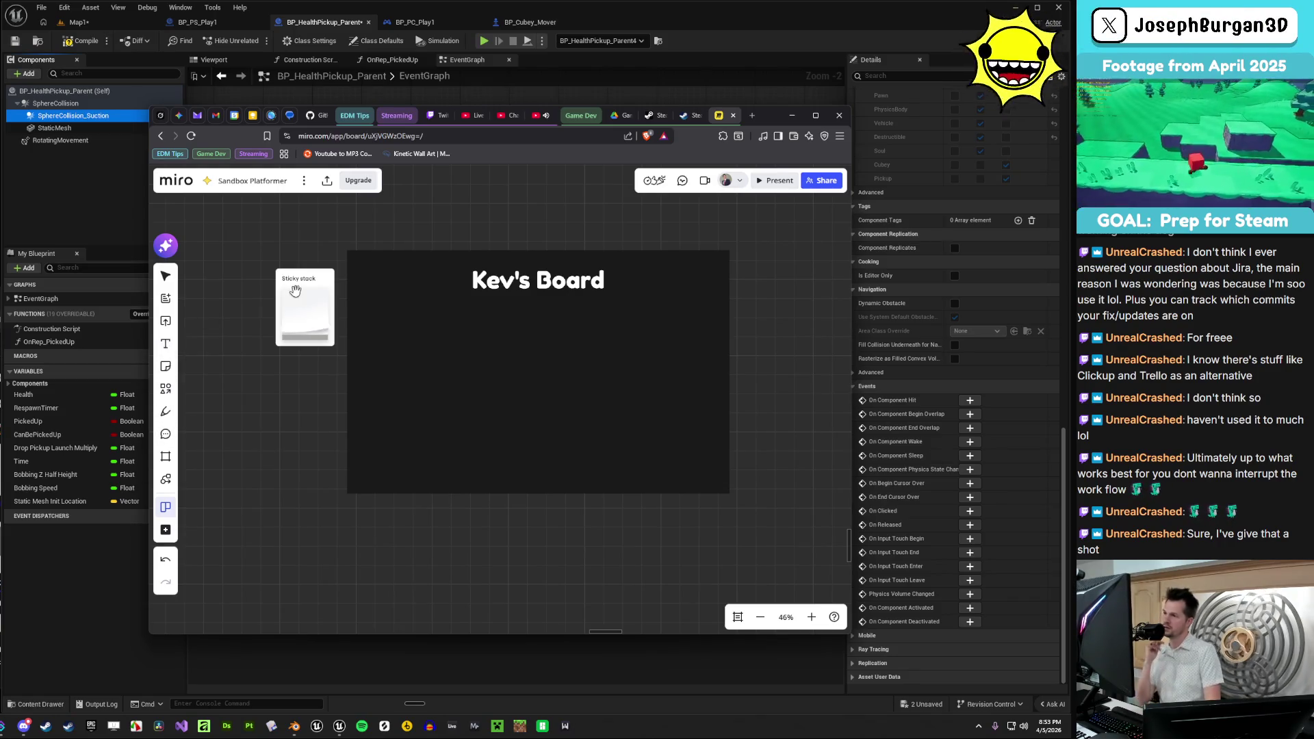
pyautogui.click(166, 276)
pyautogui.click(292, 314)
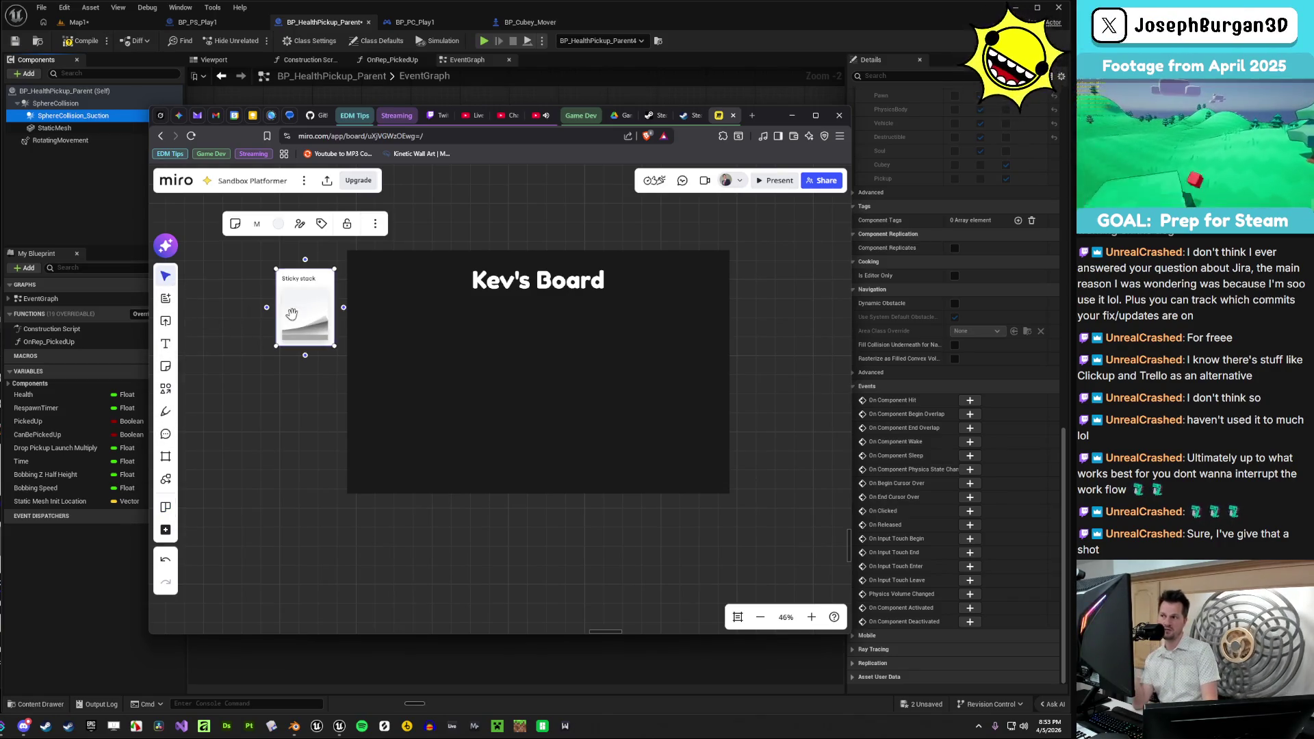
pyautogui.scroll(-4, 466, 395)
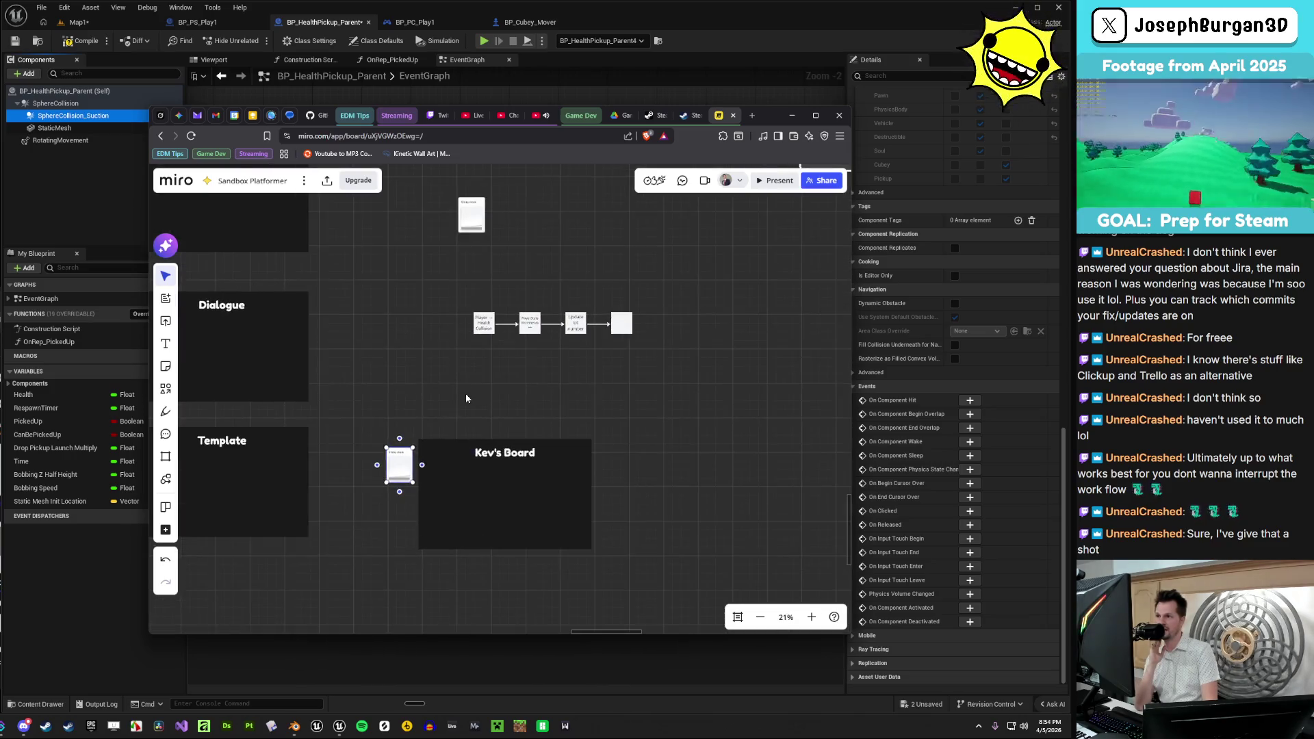
pyautogui.scroll(-3, 463, 384)
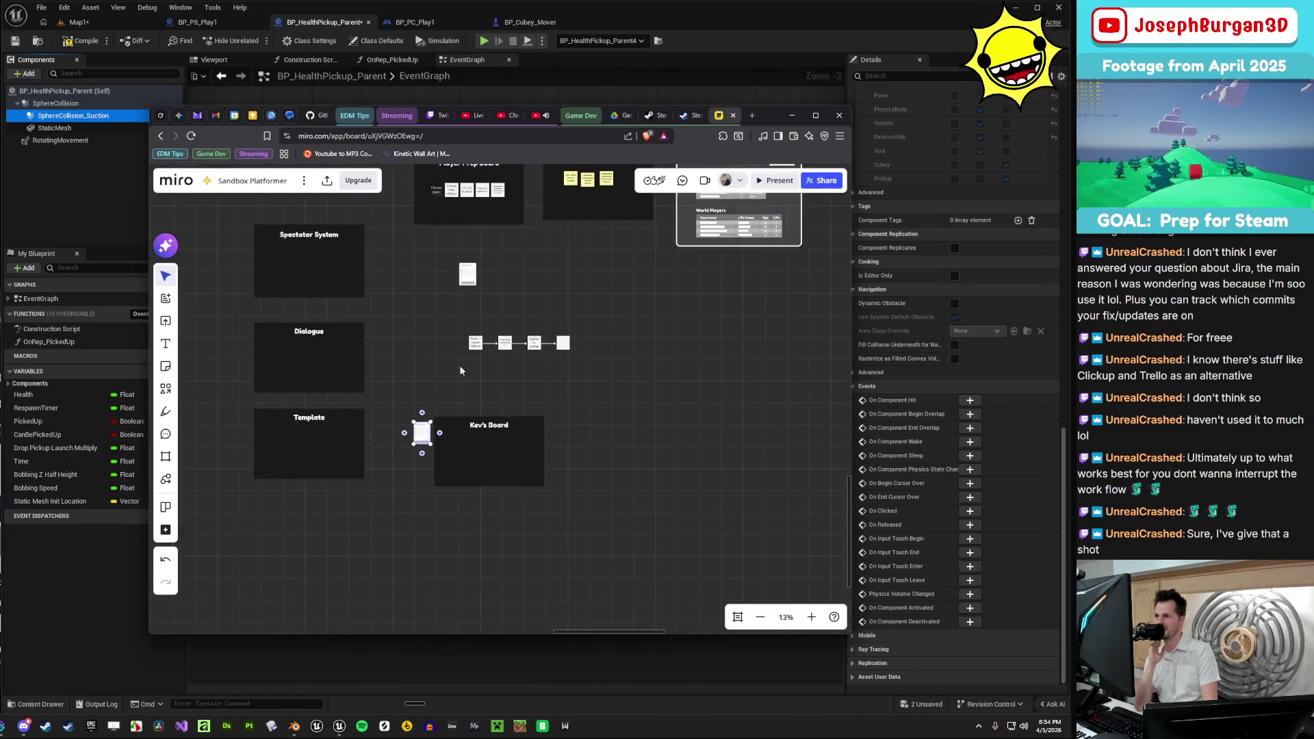
pyautogui.scroll(-2, 460, 370)
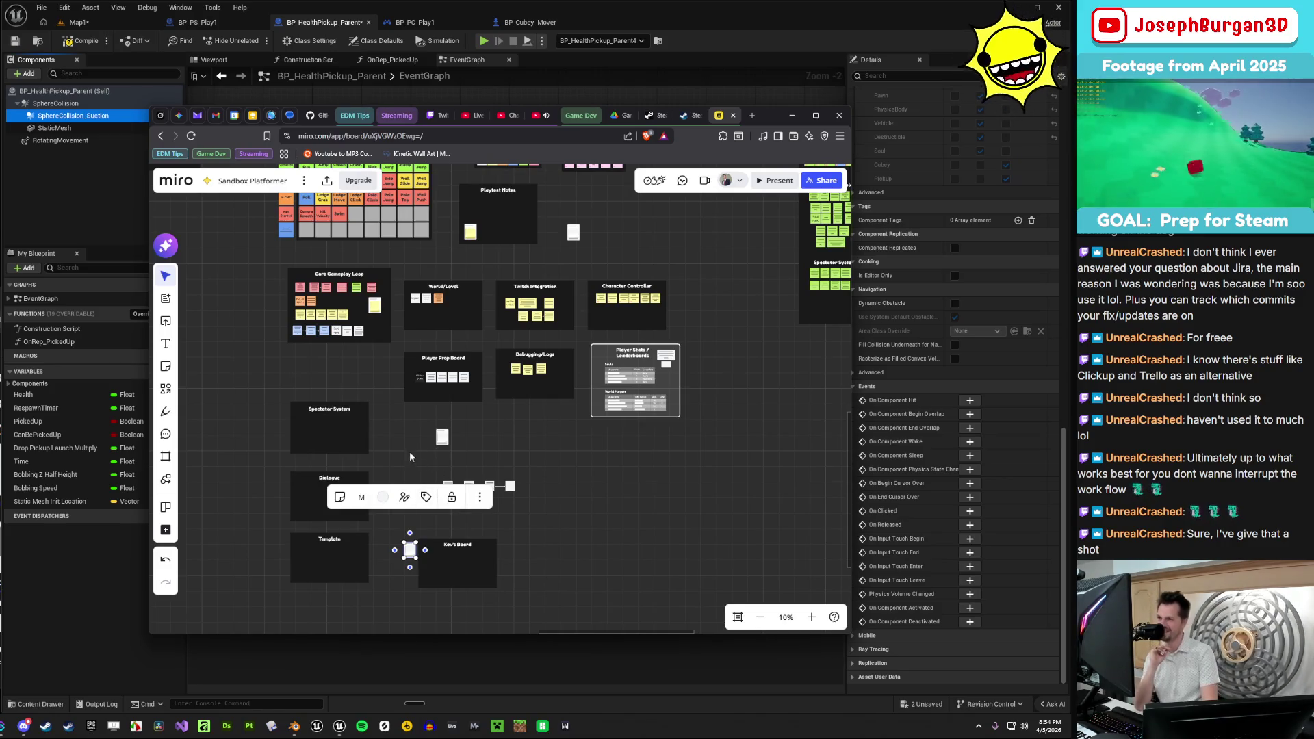
pyautogui.moveTo(407, 443); pyautogui.dragTo(365, 515)
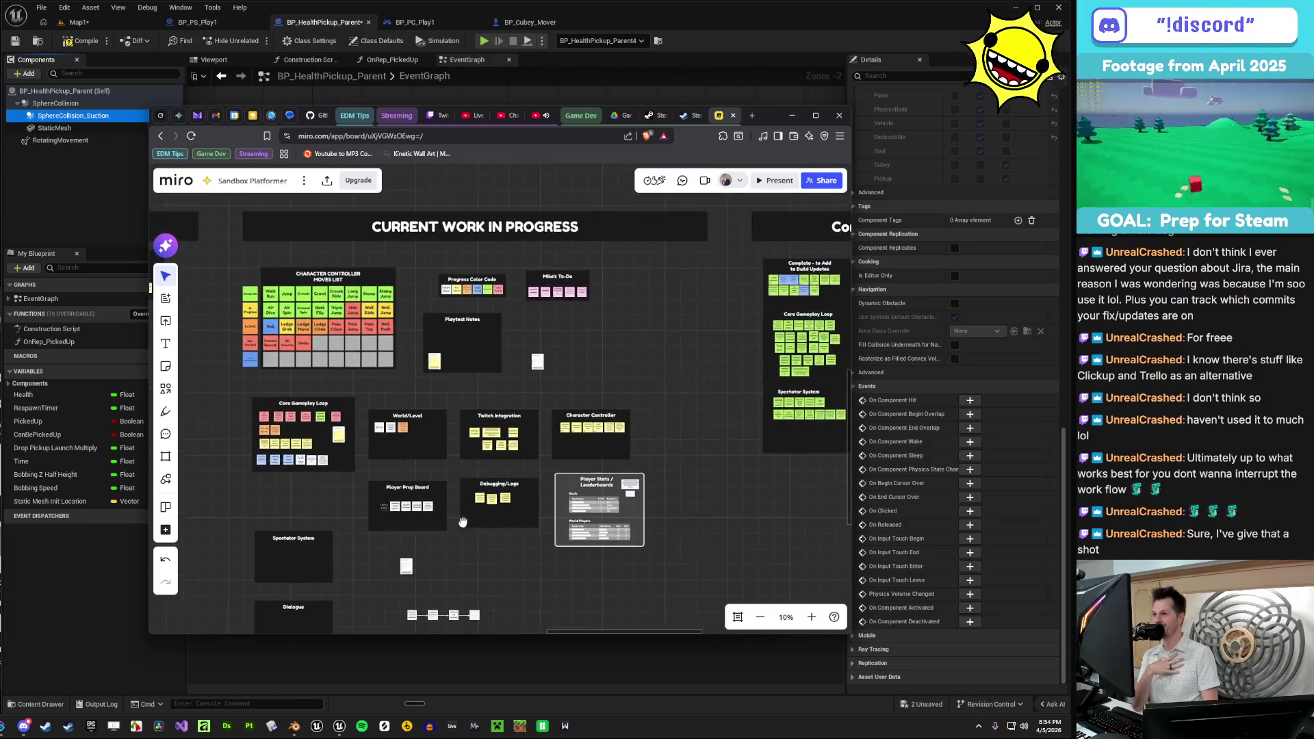
pyautogui.moveTo(458, 459); pyautogui.dragTo(468, 324)
# - Drag the Kev's Board frame beside the To-Do frame
pyautogui.click(424, 509)
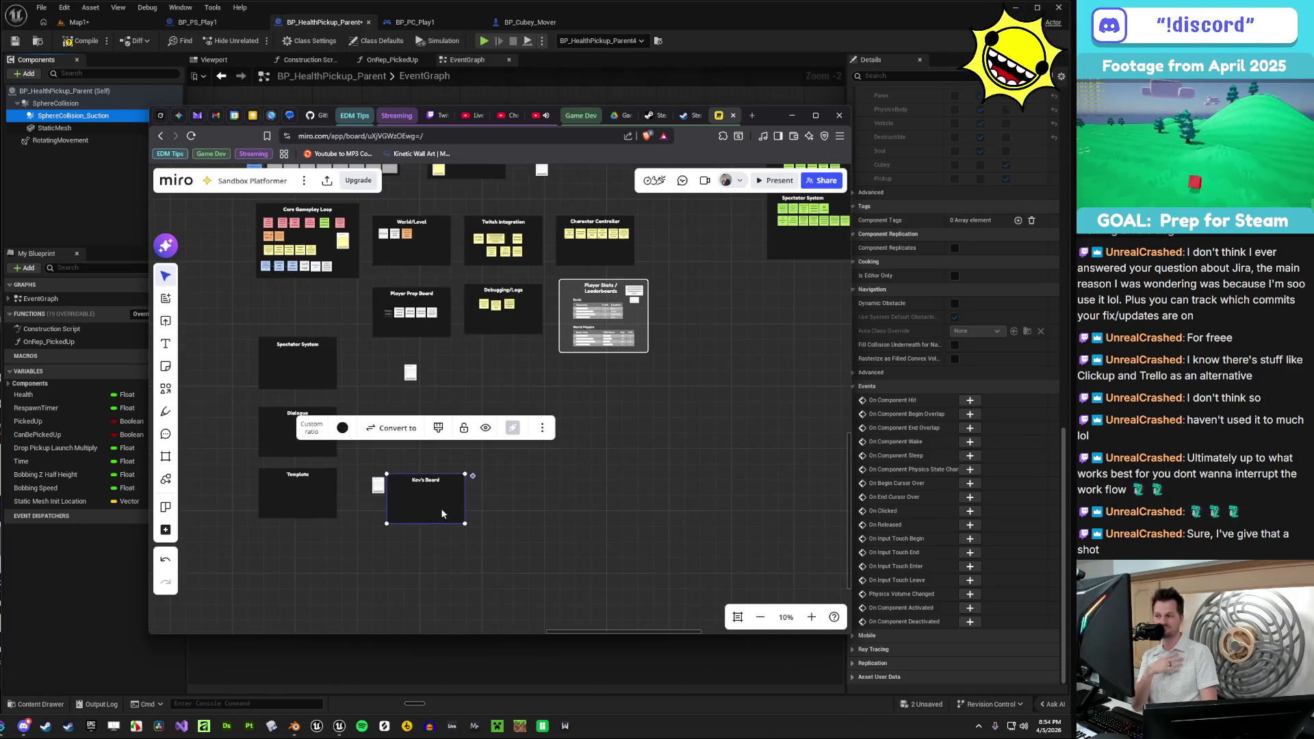
pyautogui.scroll(-2, 445, 507)
pyautogui.moveTo(373, 572); pyautogui.dragTo(545, 252)
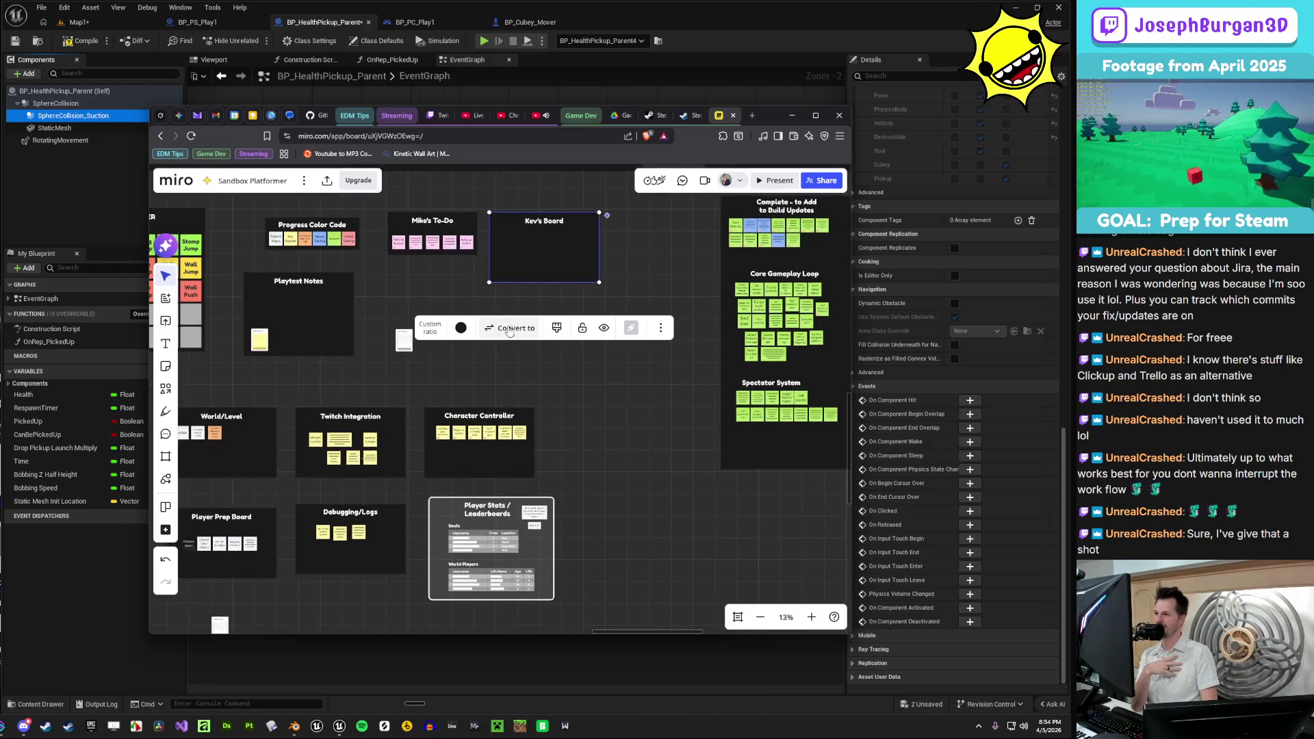
pyautogui.scroll(3, 586, 389)
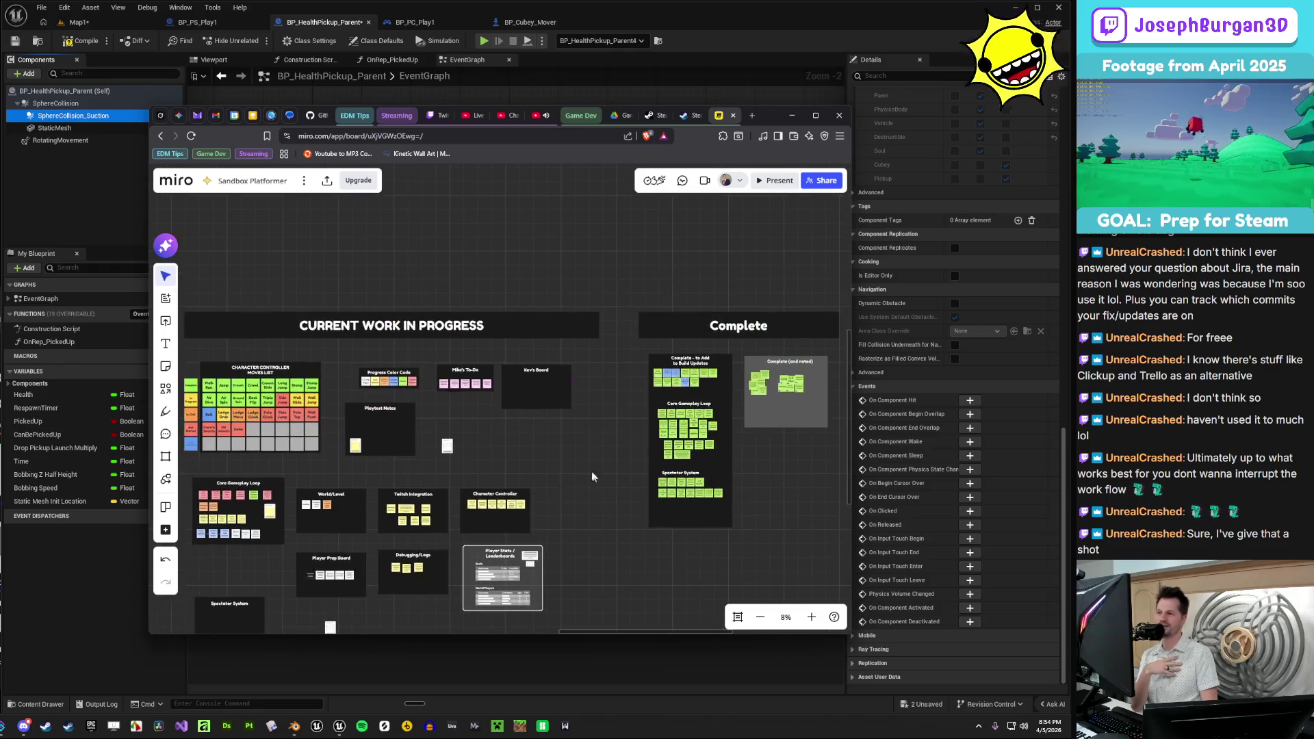
pyautogui.click(551, 393)
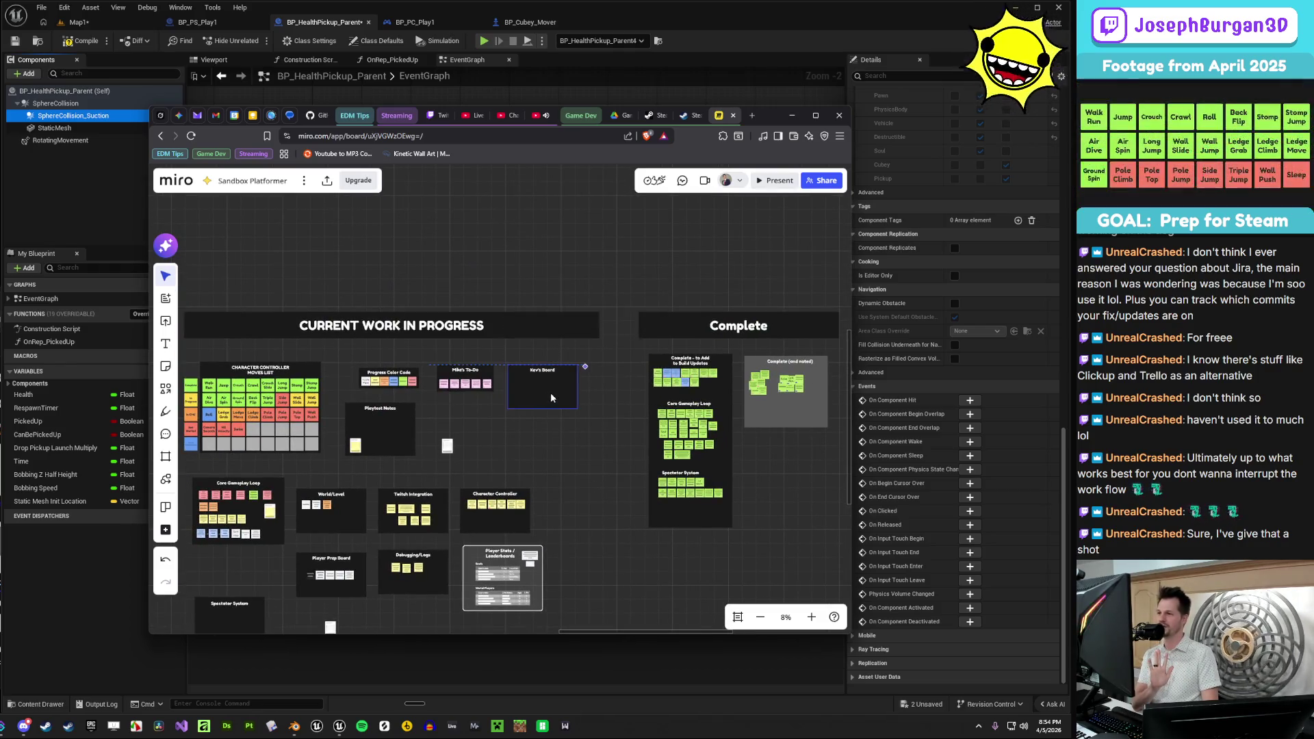
# - Marquee-select everything in the Current Work in Progress column
pyautogui.scroll(-1, 598, 446)
pyautogui.scroll(-3, 598, 446)
pyautogui.scroll(3, 629, 298)
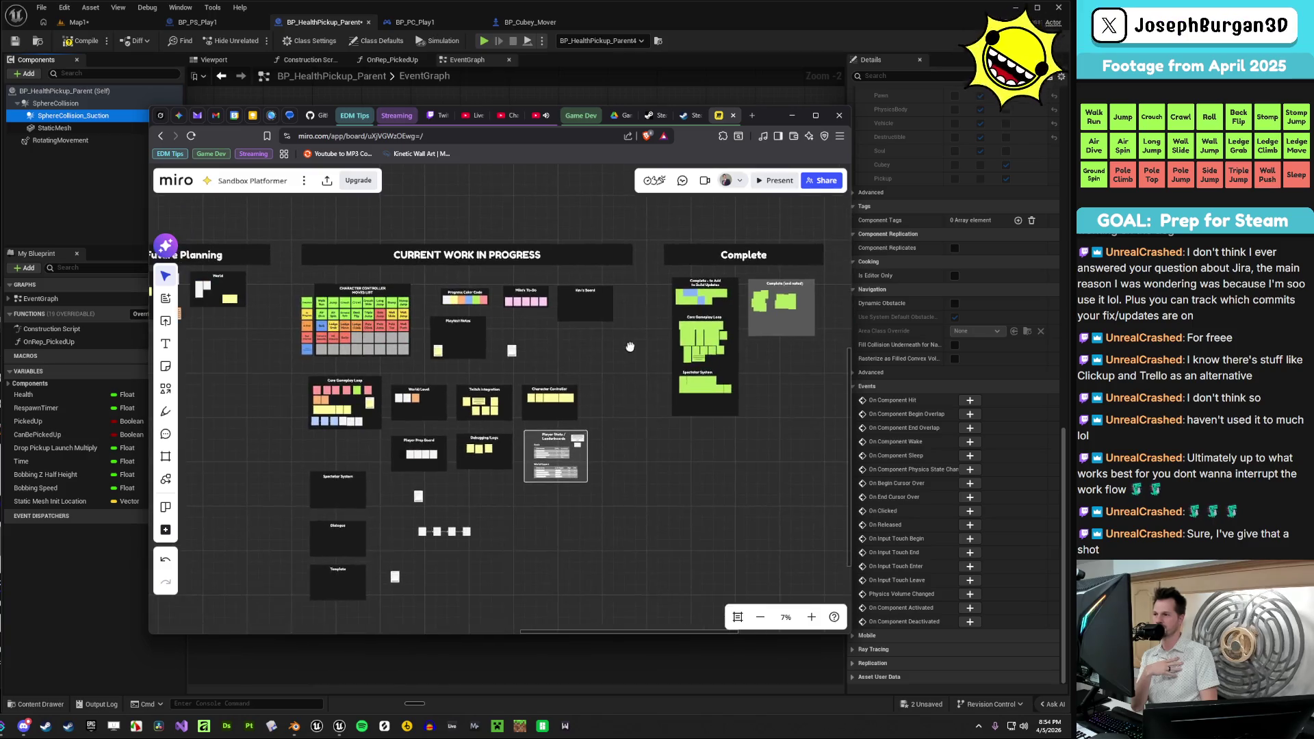
pyautogui.scroll(-2, 595, 294)
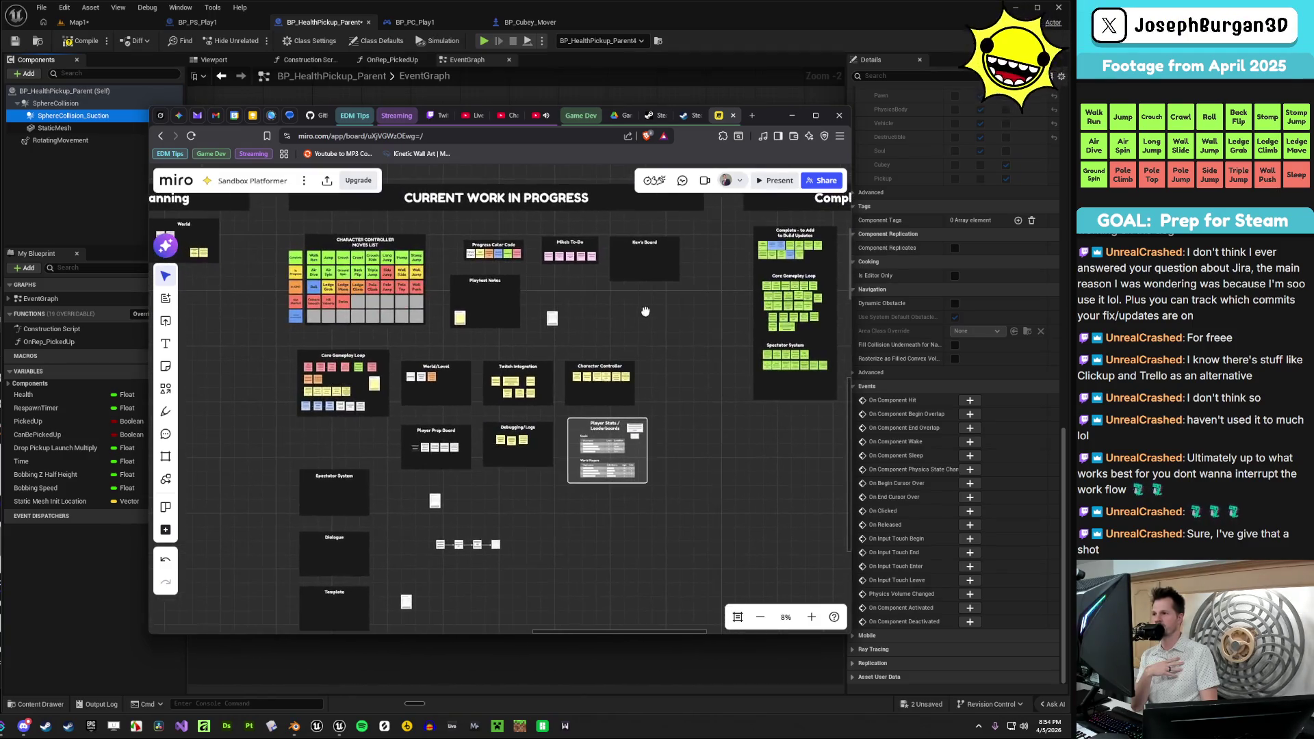
pyautogui.moveTo(352, 217)
pyautogui.mouseDown()
pyautogui.moveTo(491, 418)
pyautogui.moveTo(680, 579)
pyautogui.mouseUp()
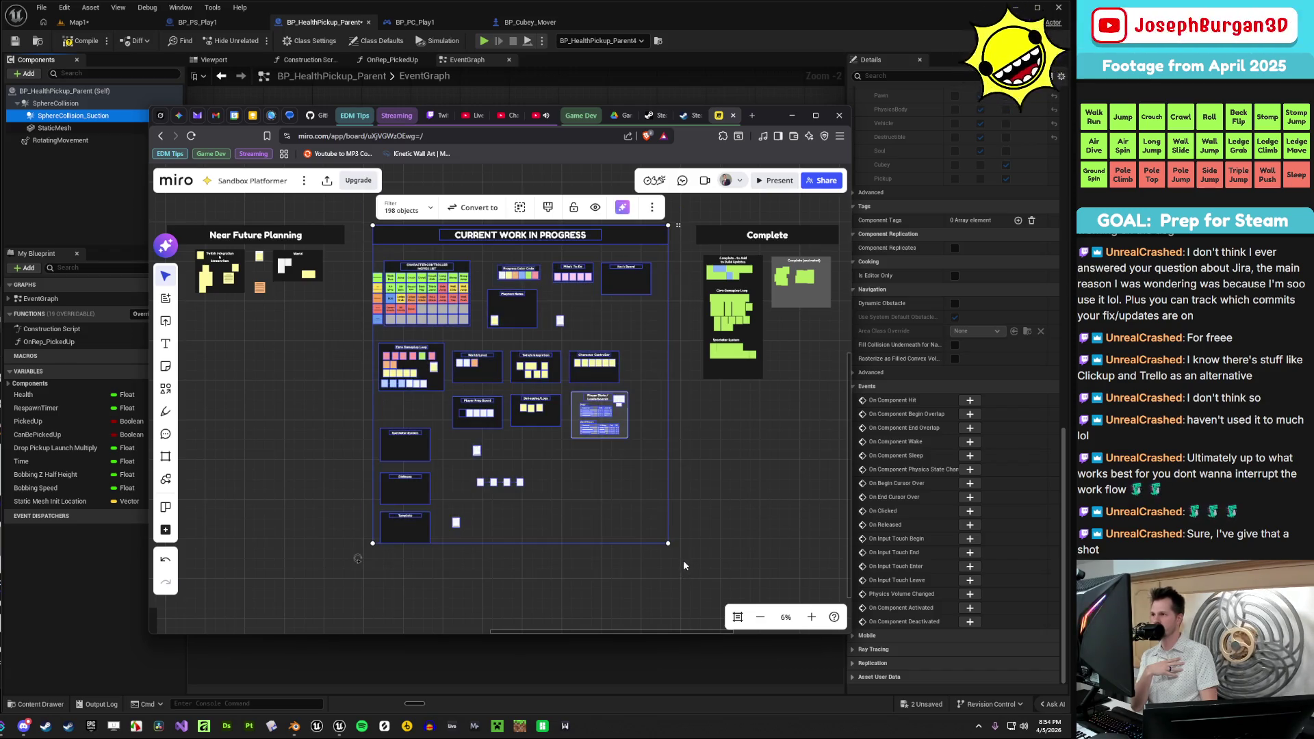
pyautogui.scroll(-1, 683, 560)
pyautogui.scroll(2, 680, 559)
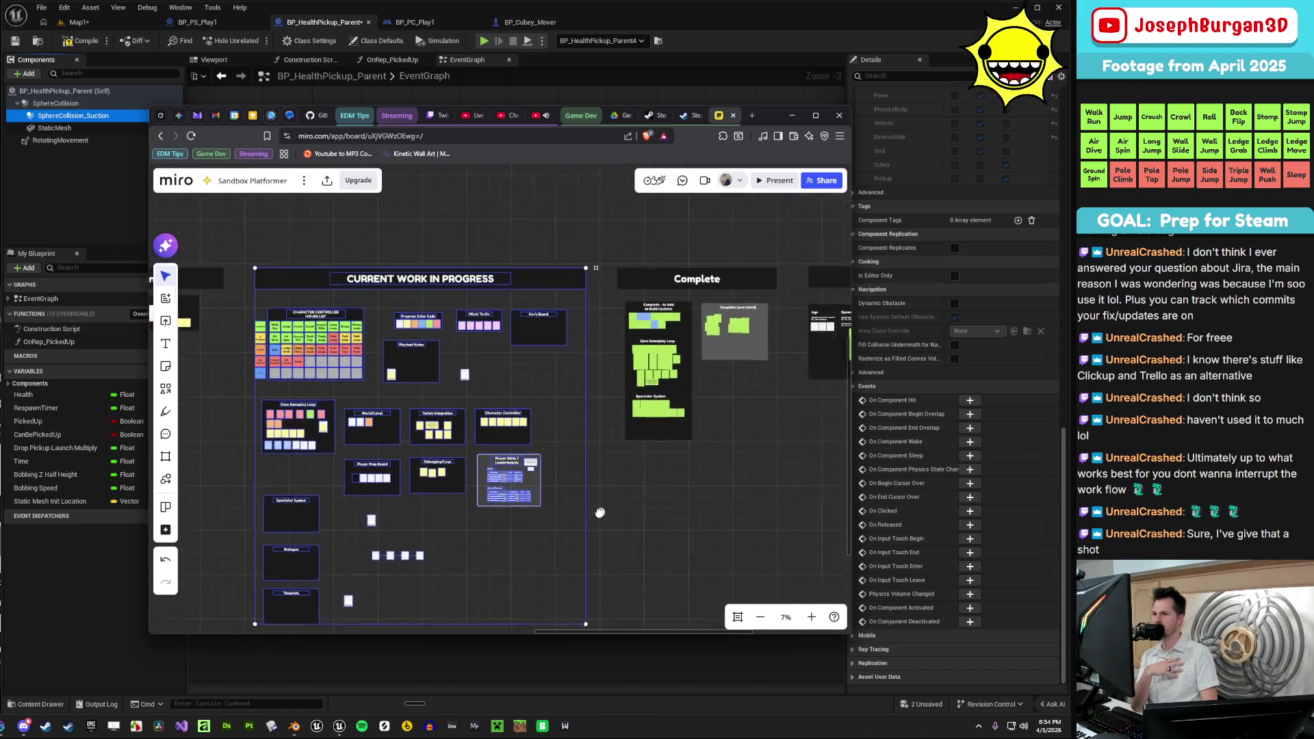
# - Delete the four flow-chart nodes and their arrows
pyautogui.scroll(3, 684, 444)
pyautogui.scroll(-2, 604, 397)
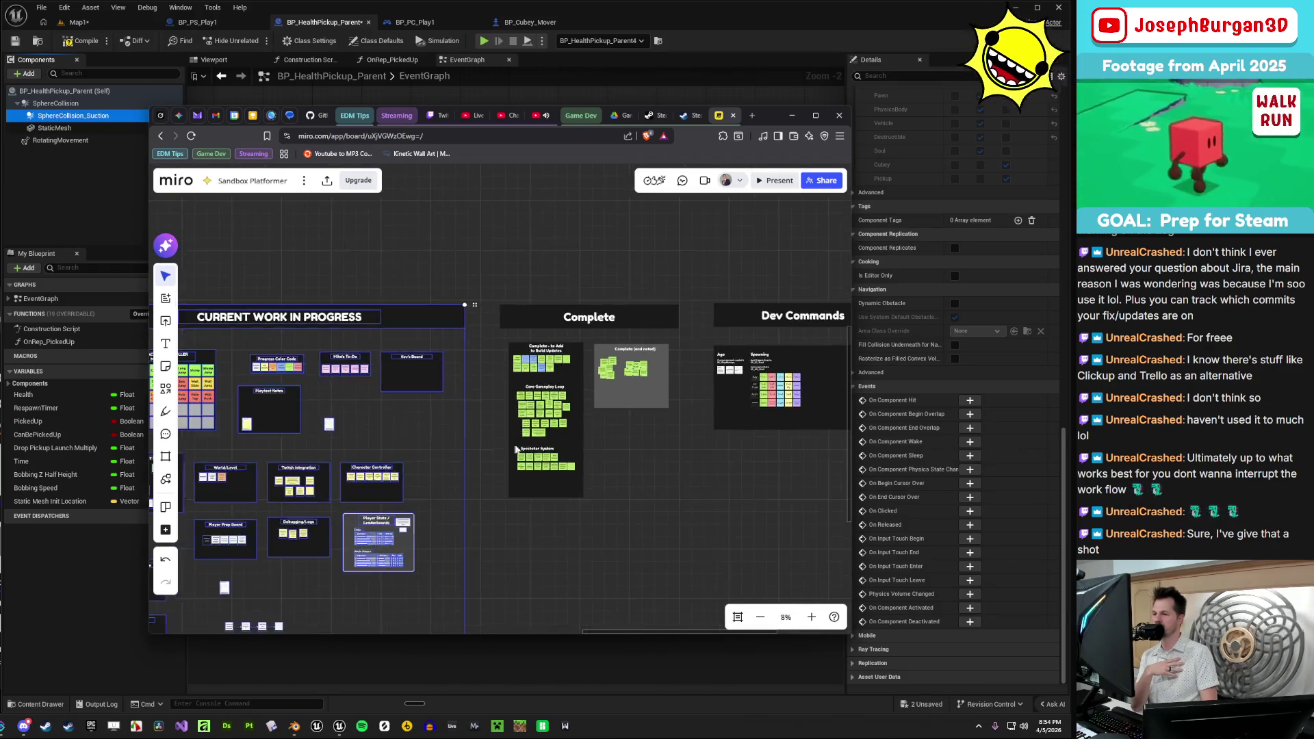
pyautogui.scroll(1, 479, 445)
pyautogui.click(449, 515)
pyautogui.scroll(3, 475, 479)
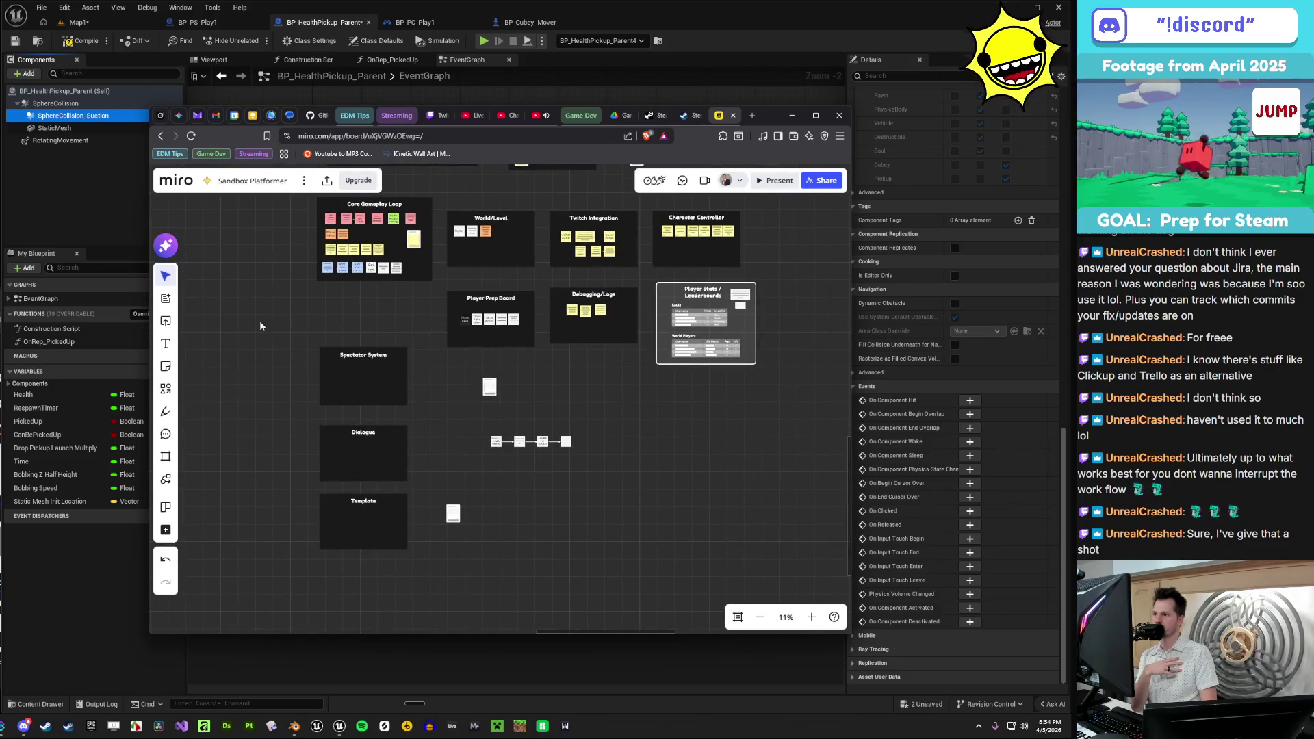
pyautogui.scroll(6, 520, 452)
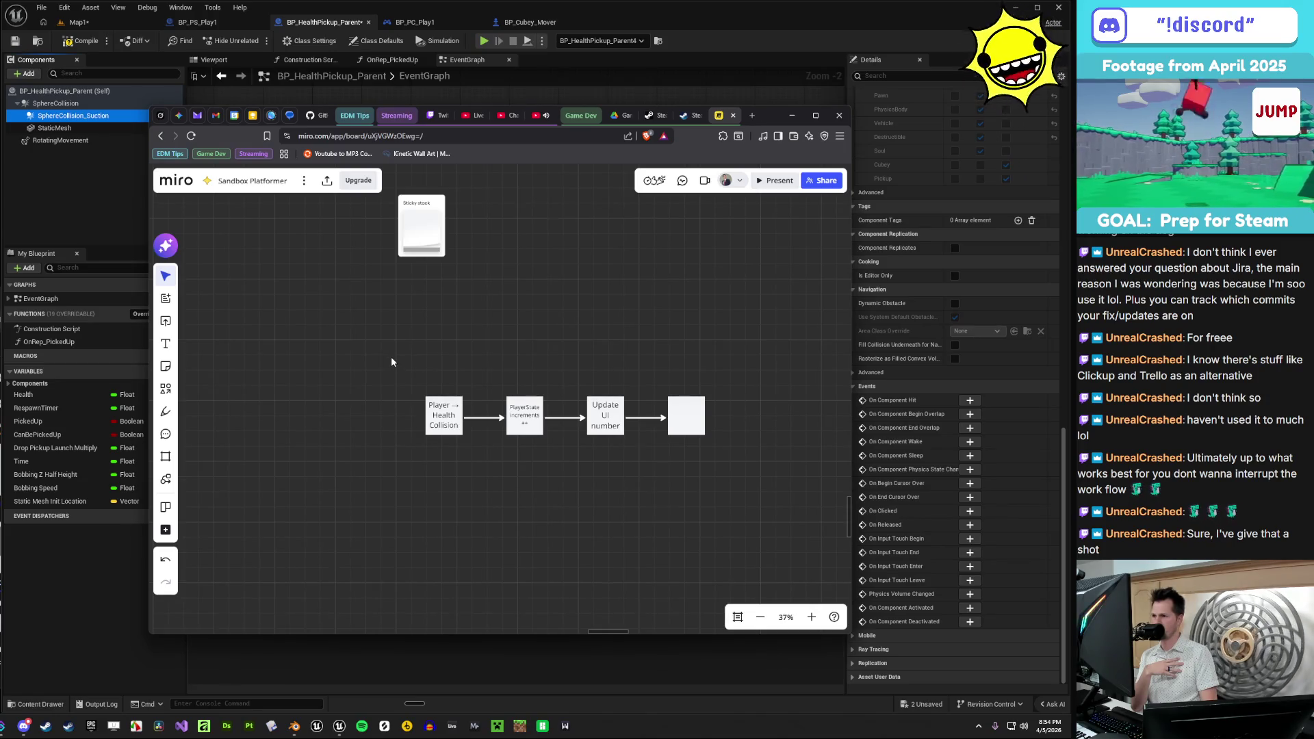
pyautogui.moveTo(391, 361); pyautogui.dragTo(731, 449)
pyautogui.press('Delete')
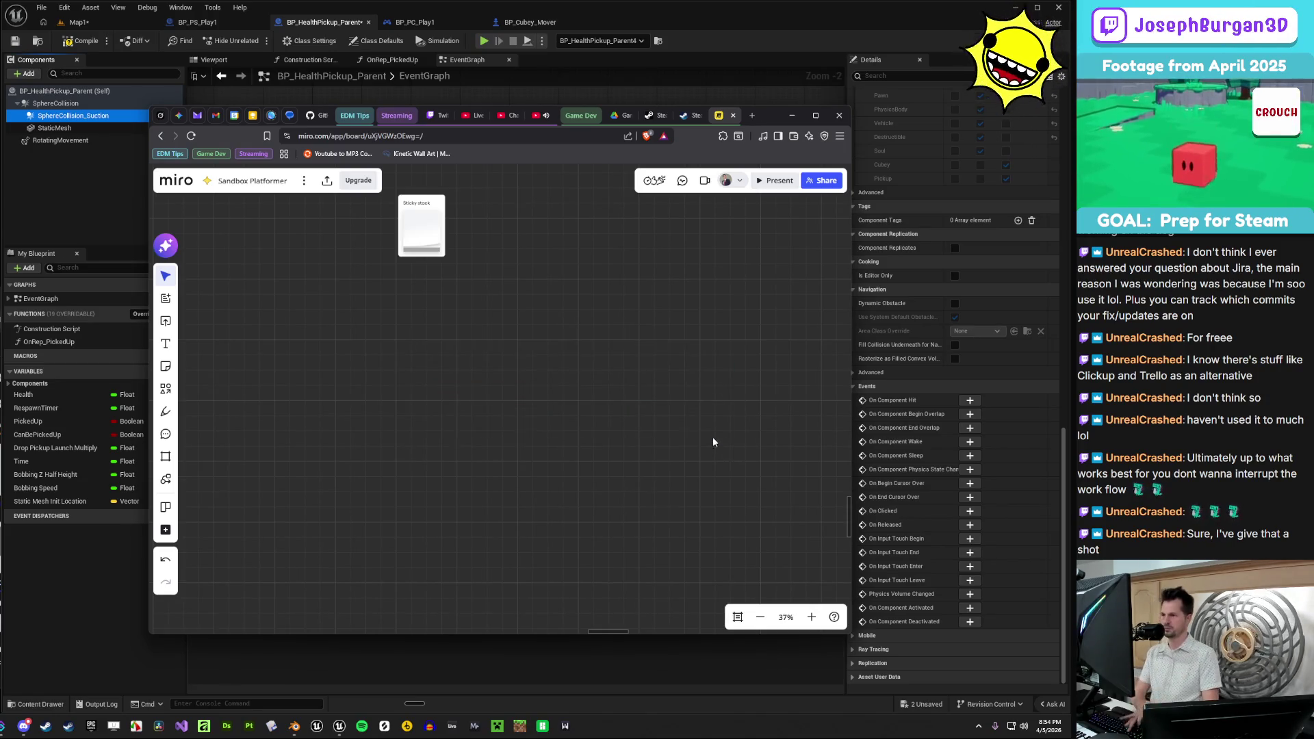
# - Move a sticky note beside Spectator System and the white card onto Kev's Board
pyautogui.scroll(-3, 712, 441)
pyautogui.moveTo(454, 542); pyautogui.dragTo(441, 240)
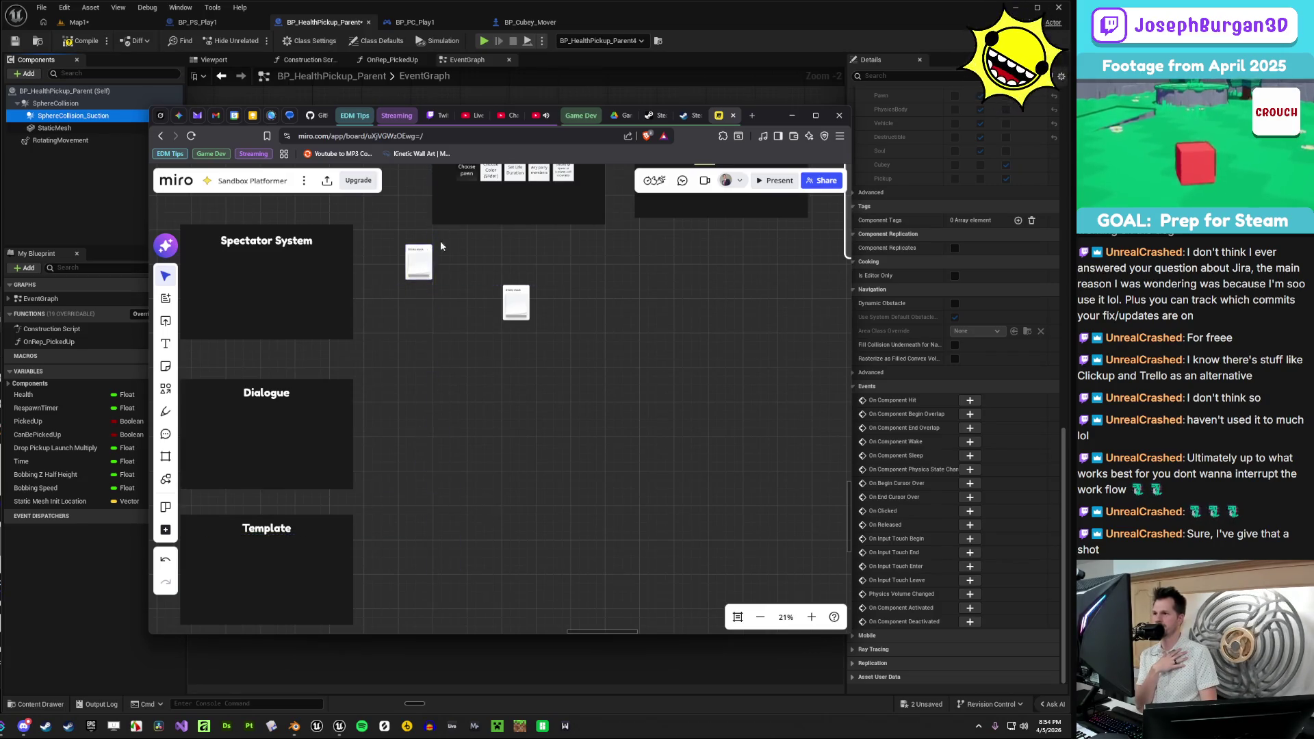
pyautogui.scroll(5, 441, 240)
pyautogui.hscroll(4, 342, 411)
pyautogui.scroll(-3, 305, 494)
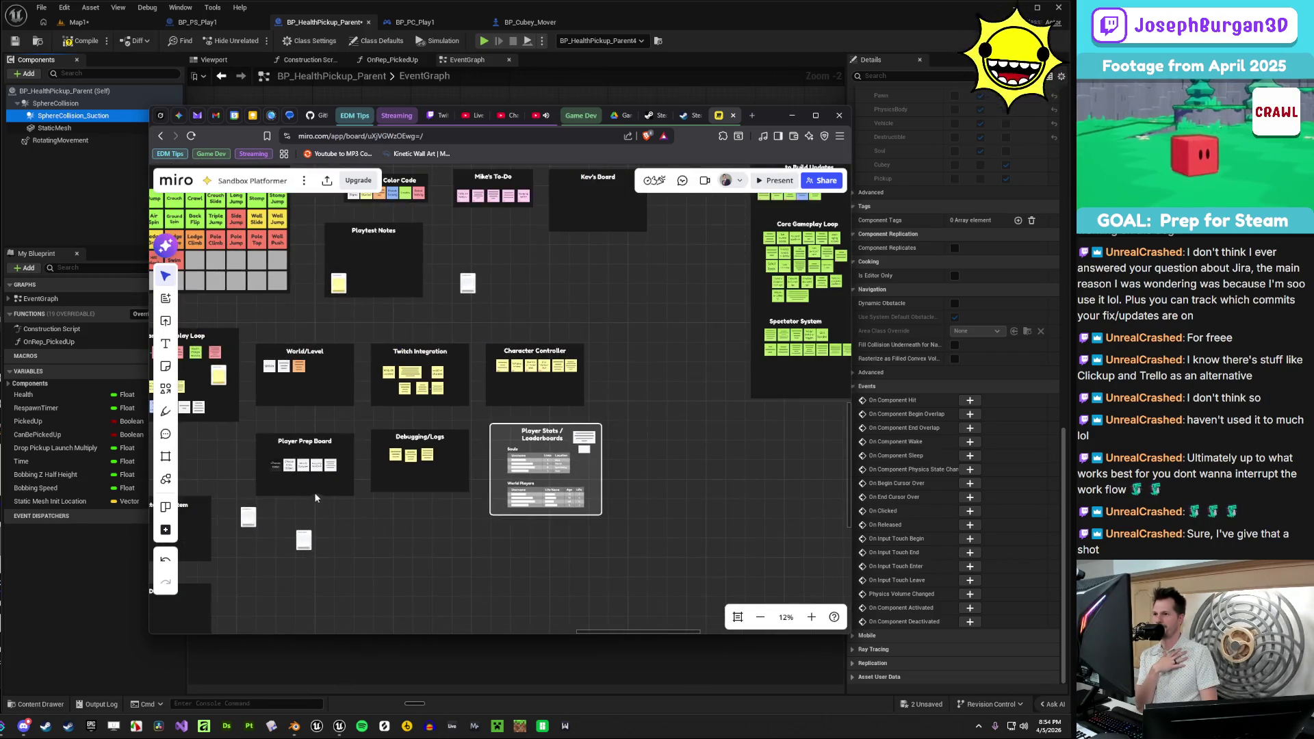
pyautogui.moveTo(471, 282); pyautogui.dragTo(568, 189)
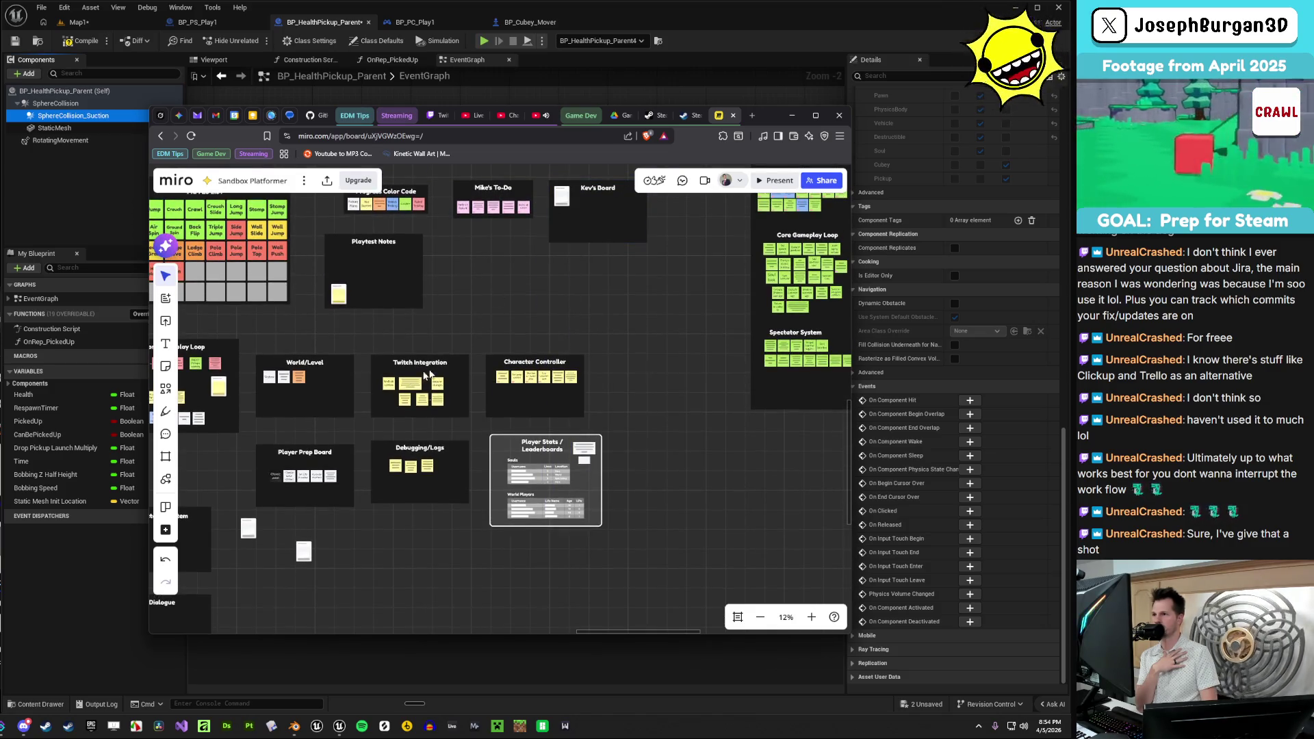
# - Turn the Pick up food sticky note green
pyautogui.scroll(5, 513, 209)
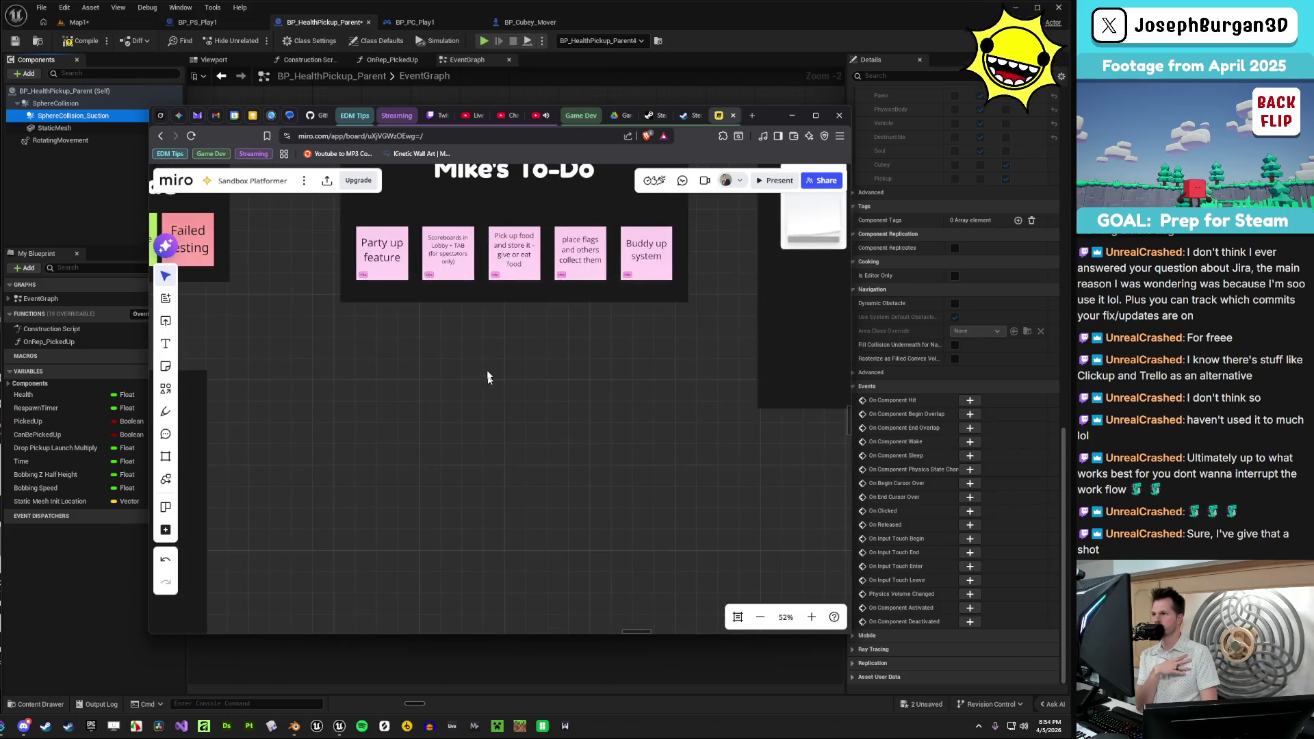
pyautogui.scroll(5, 487, 373)
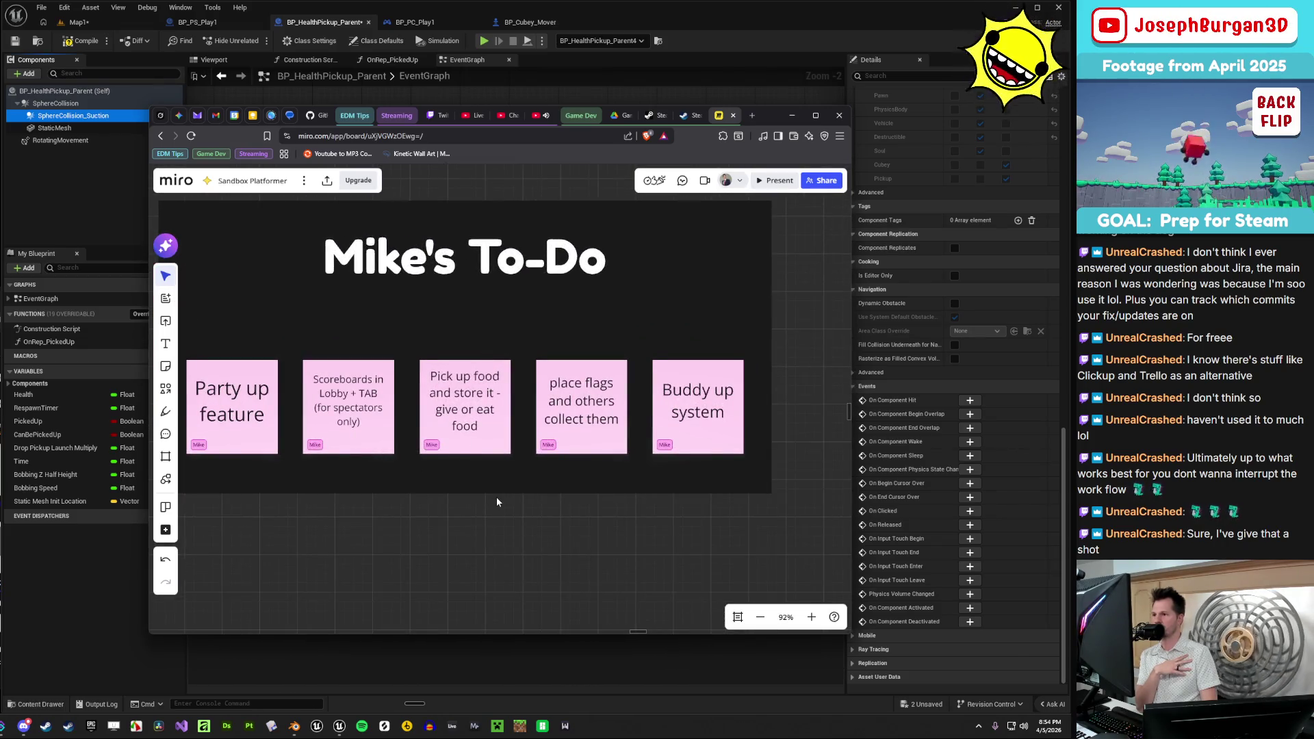
pyautogui.scroll(-1, 495, 497)
pyautogui.click(432, 457)
pyautogui.click(465, 332)
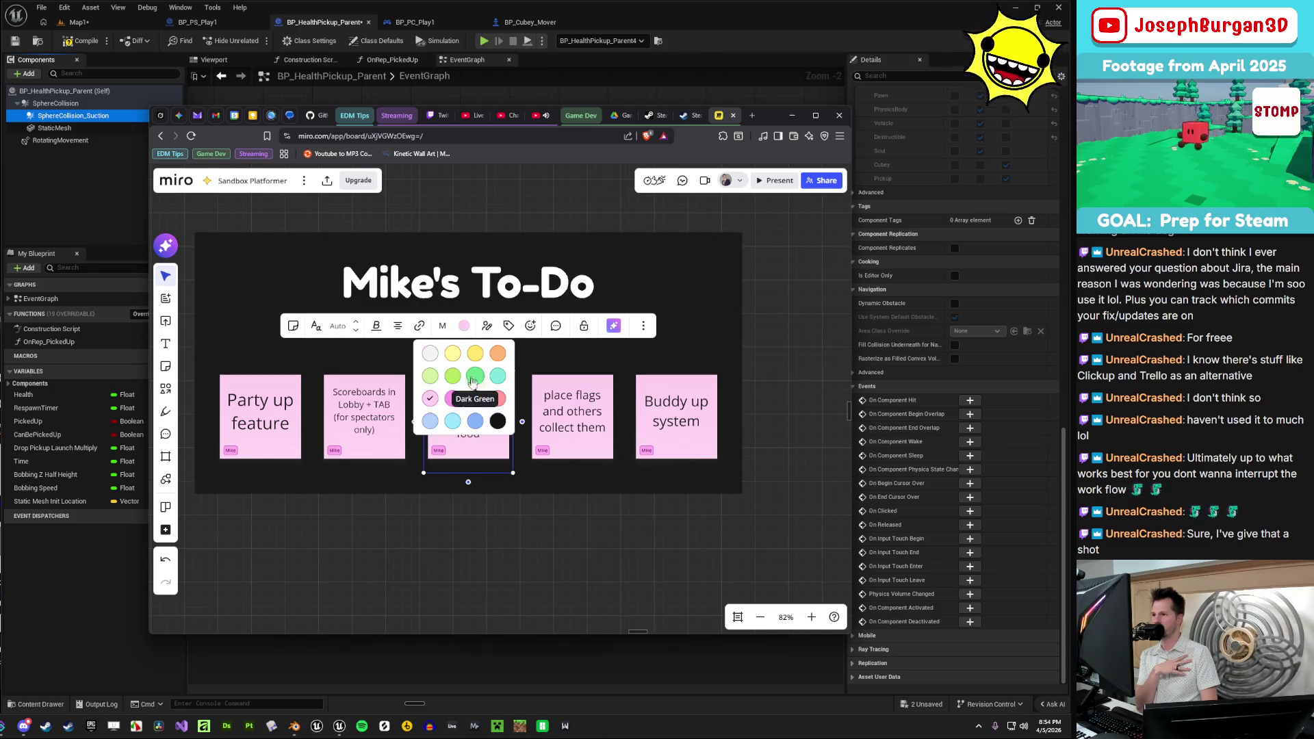
pyautogui.click(456, 374)
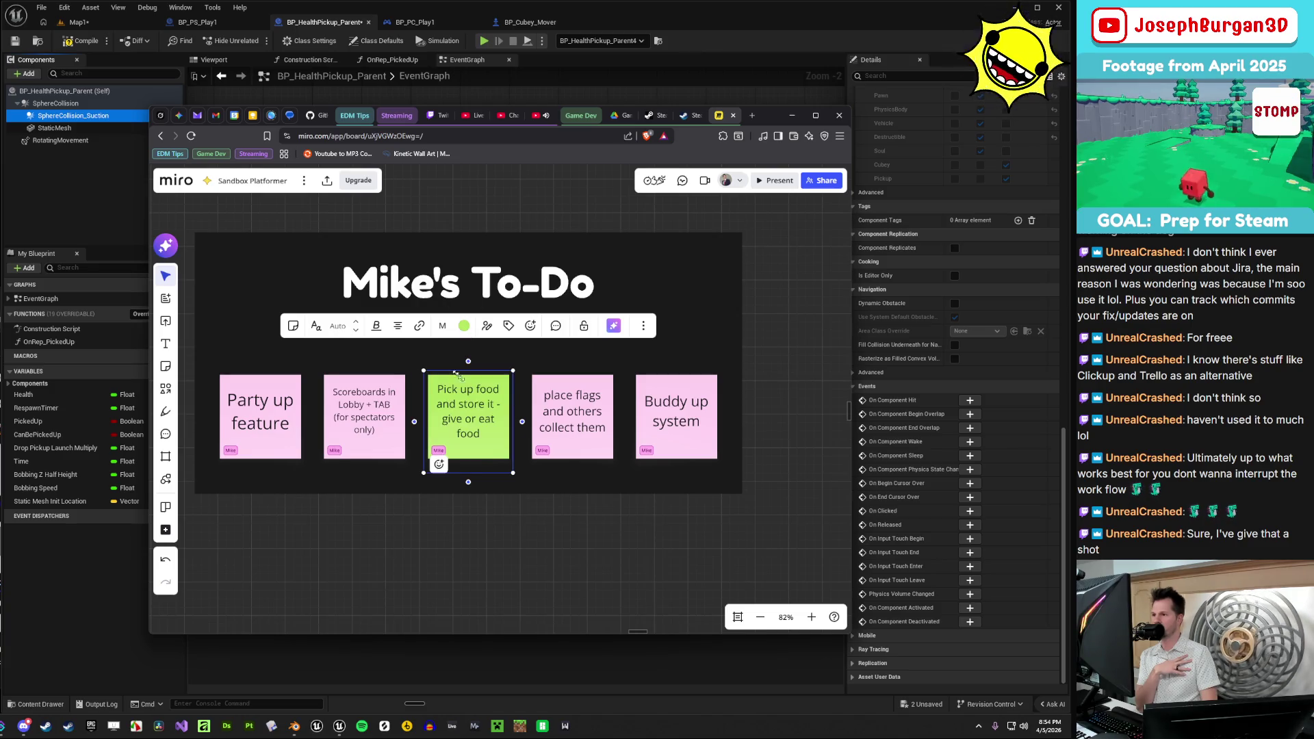
pyautogui.click(509, 326)
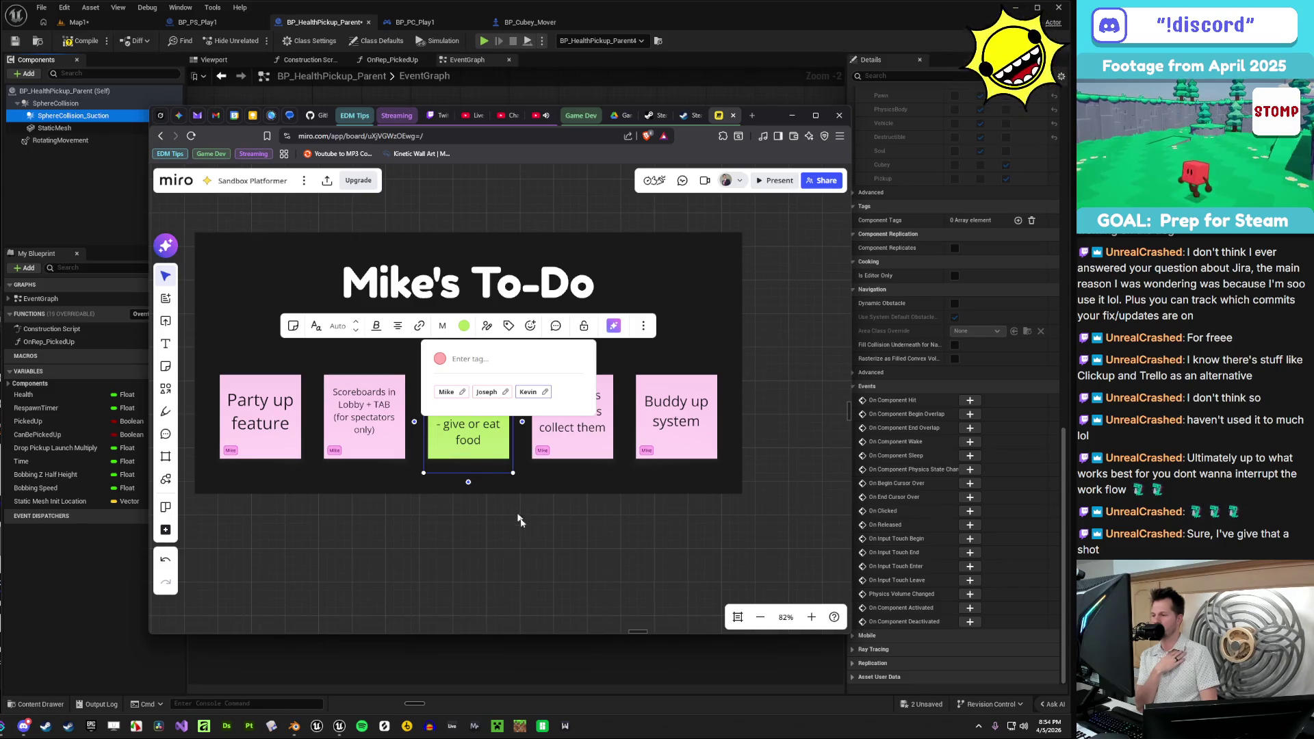
pyautogui.click(533, 550)
# - Move the green Pick up food note from Mike's To-Do into the Core Gameplay Loop group
pyautogui.scroll(-3, 531, 545)
pyautogui.hscroll(2, 415, 518)
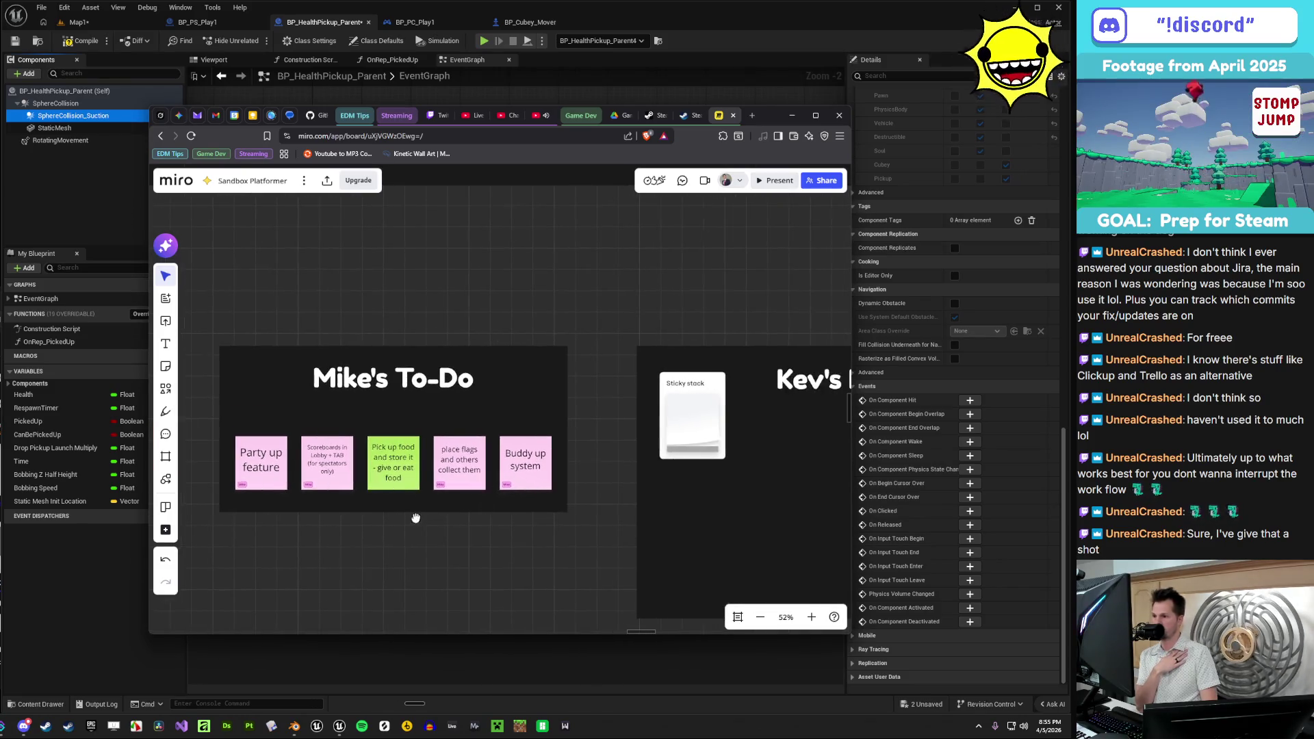
pyautogui.scroll(3, 380, 475)
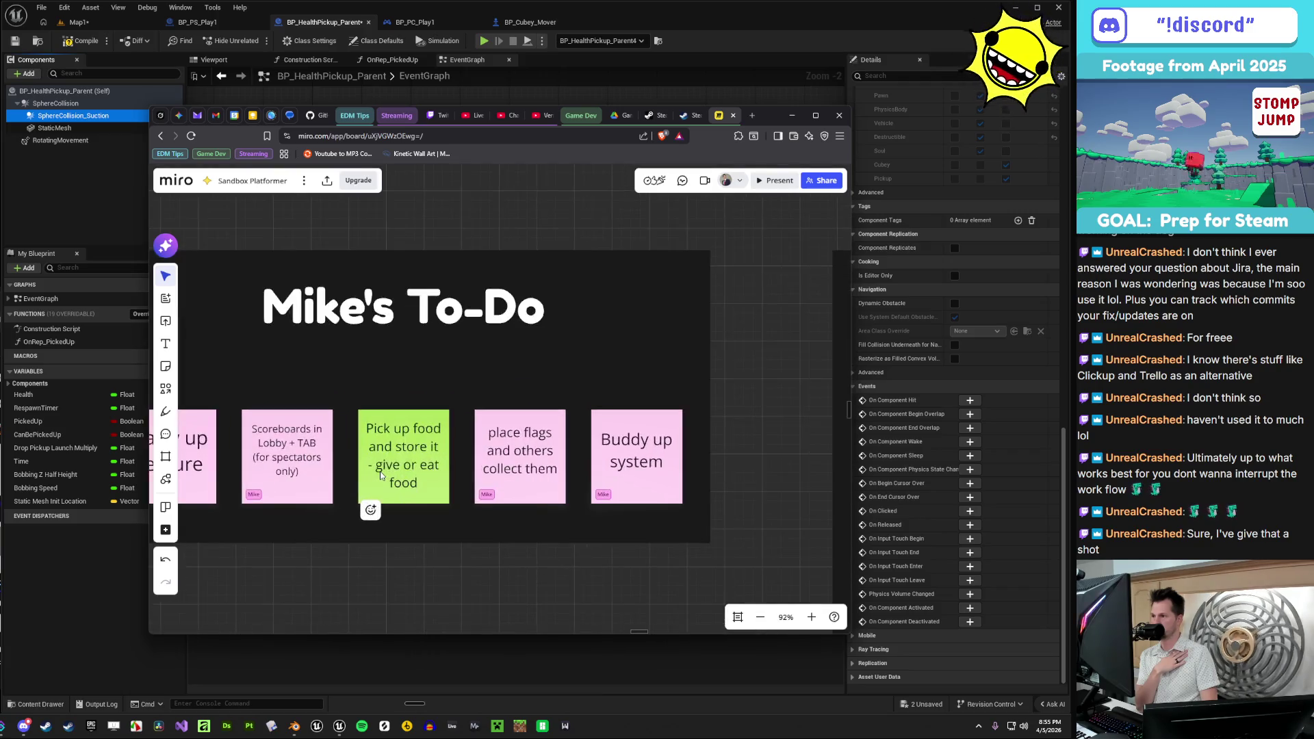
pyautogui.scroll(-5, 381, 477)
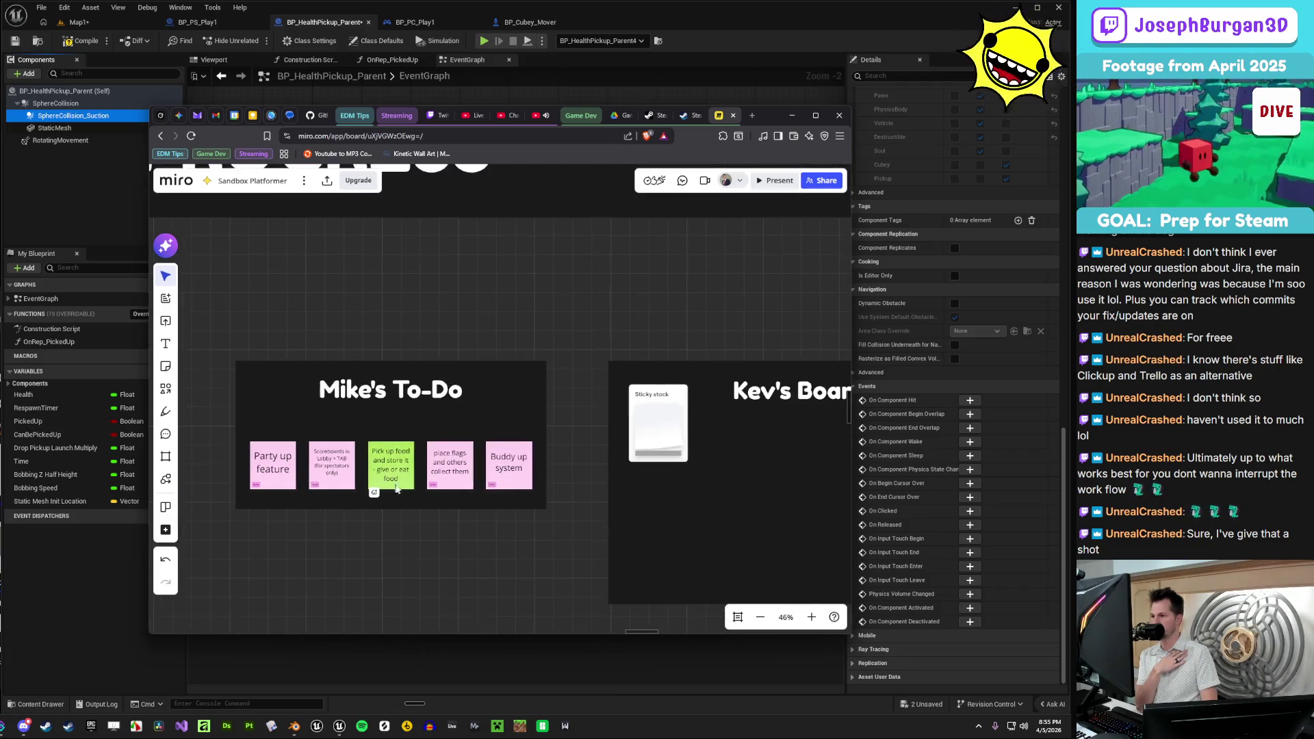
pyautogui.moveTo(462, 513); pyautogui.dragTo(346, 433)
pyautogui.moveTo(278, 389); pyautogui.dragTo(359, 520)
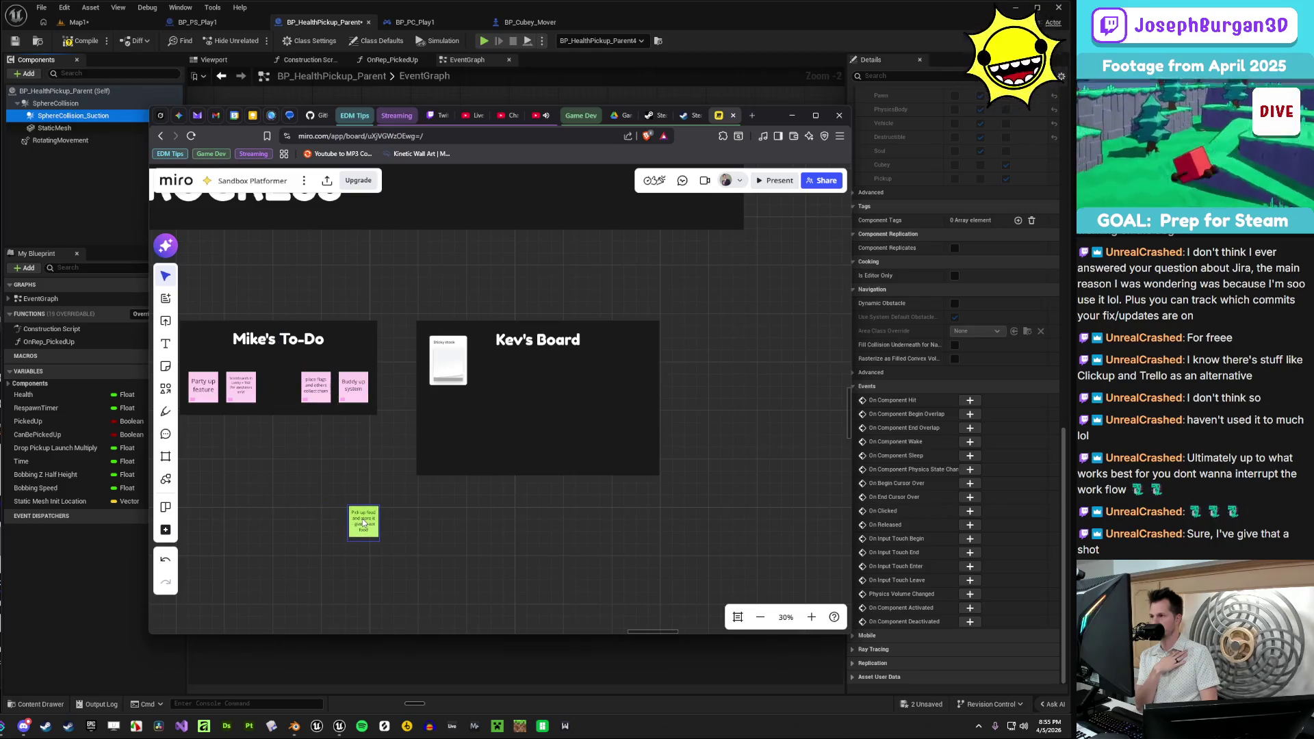
pyautogui.scroll(-3, 337, 433)
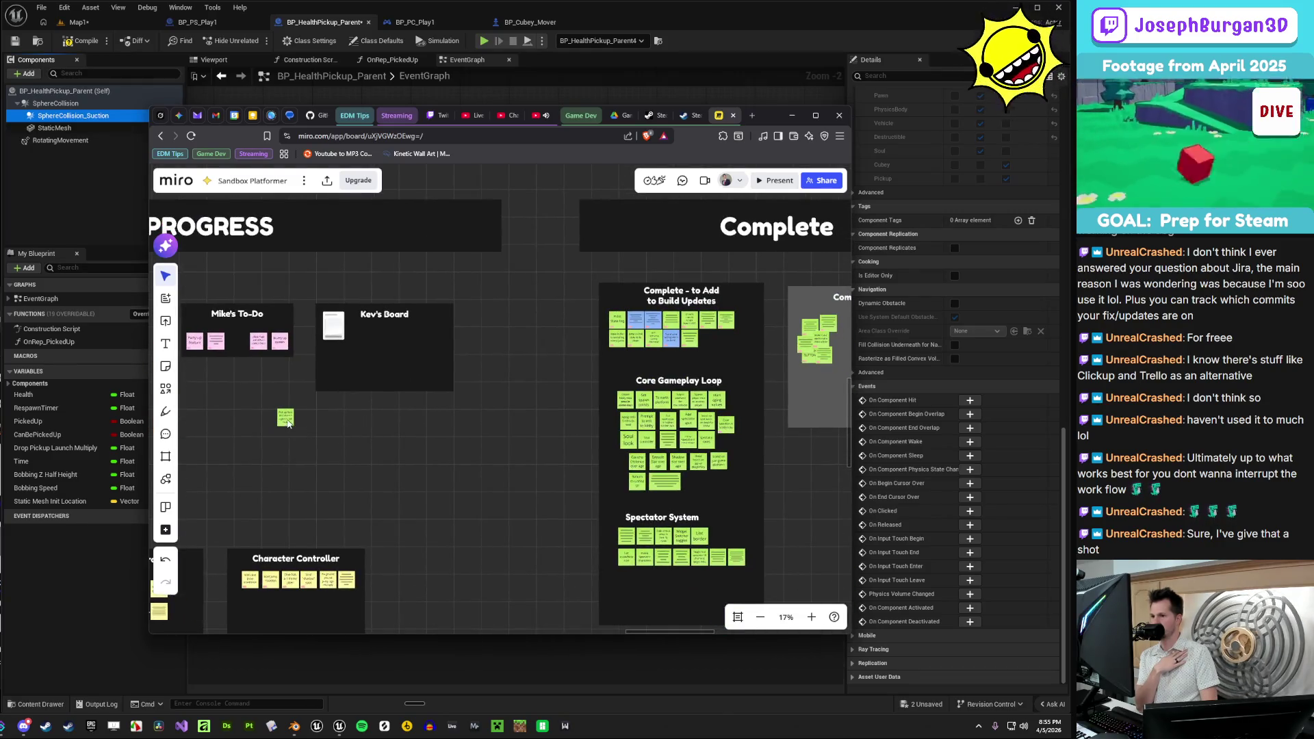
pyautogui.moveTo(288, 423)
pyautogui.mouseDown()
pyautogui.moveTo(736, 512)
pyautogui.moveTo(738, 426)
pyautogui.mouseUp()
pyautogui.scroll(6, 739, 451)
pyautogui.scroll(-4, 663, 464)
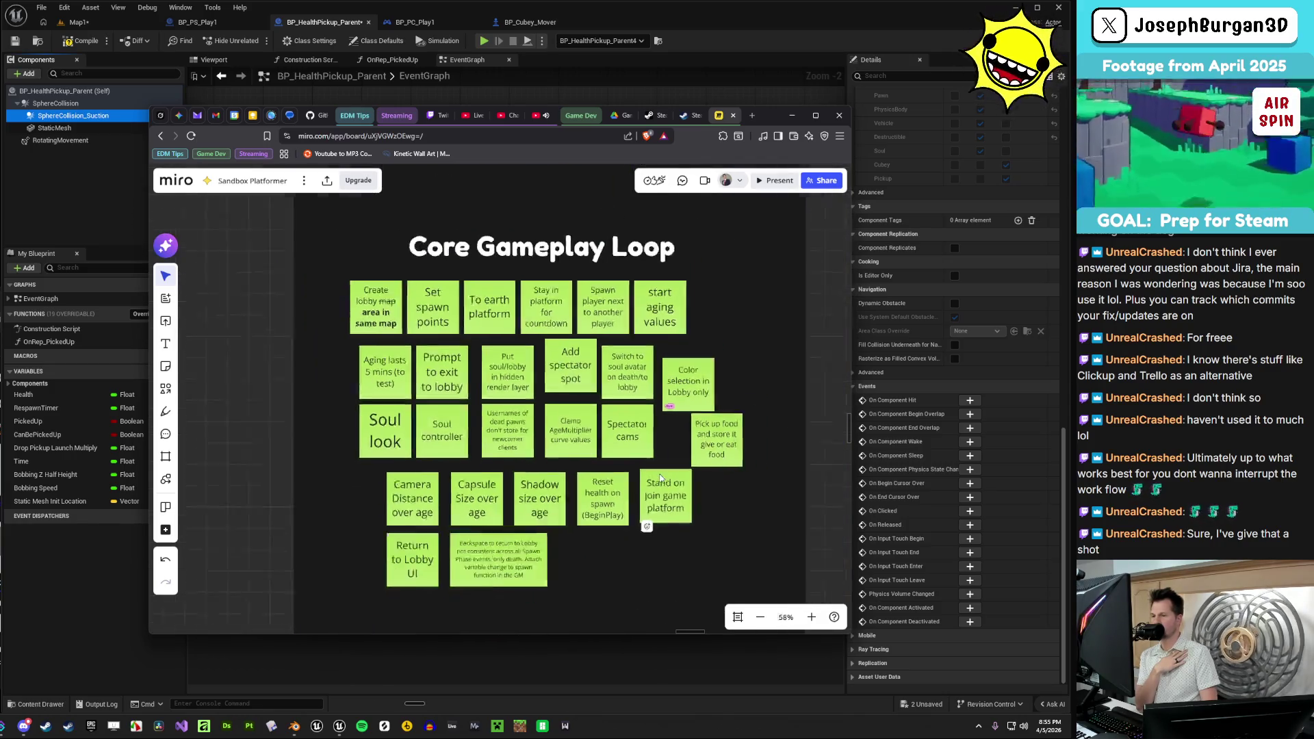
pyautogui.scroll(-2, 391, 470)
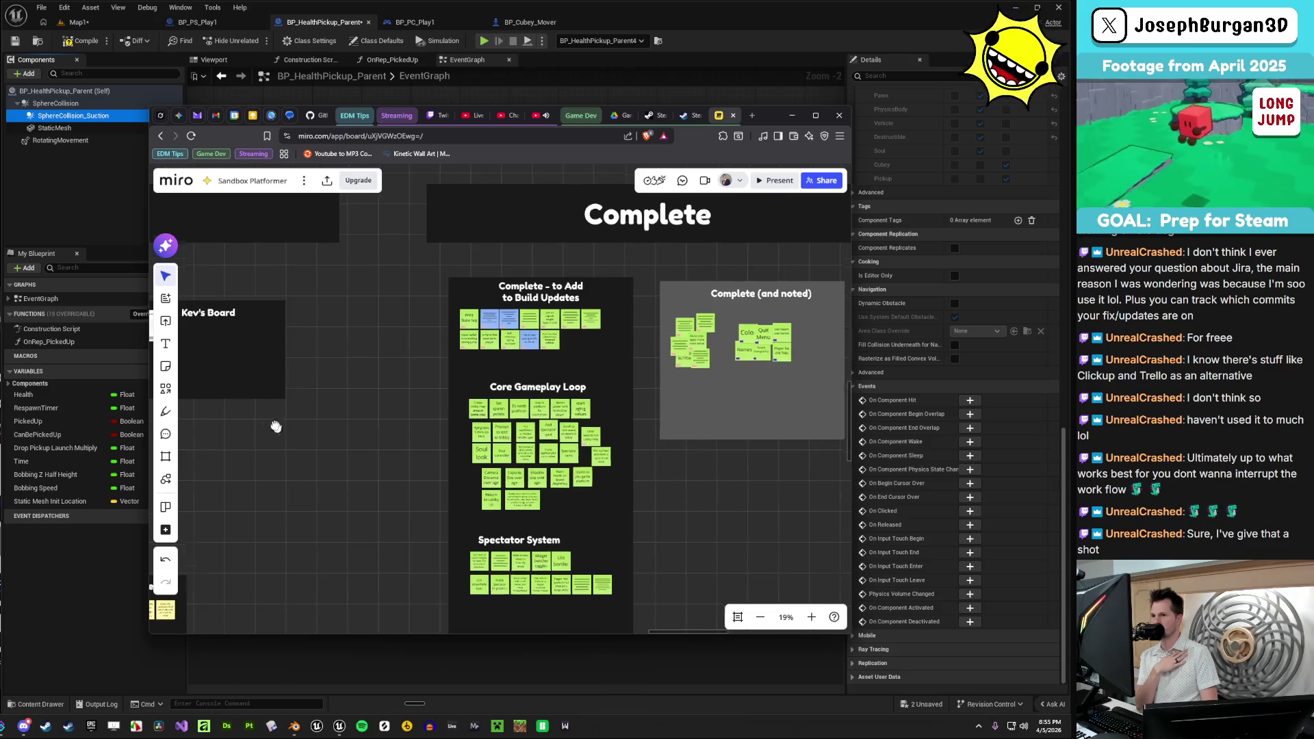
pyautogui.hscroll(2, 219, 420)
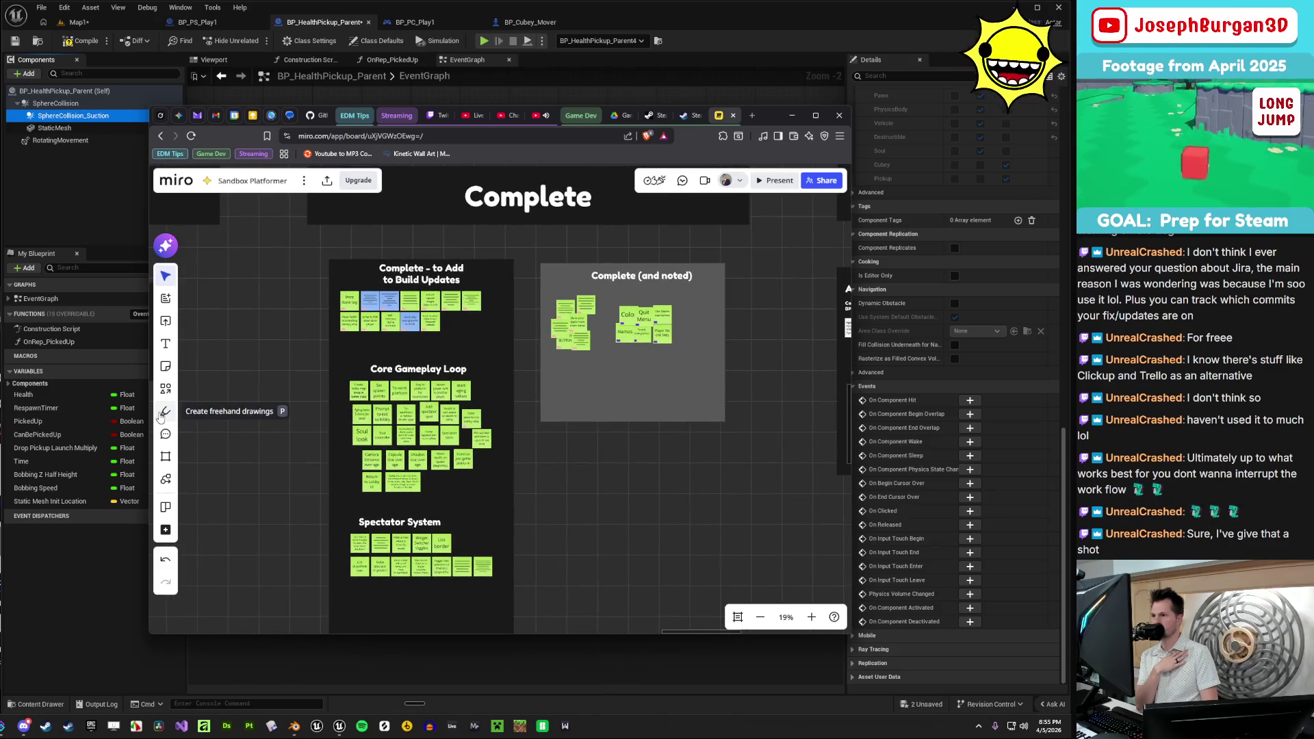
pyautogui.moveTo(260, 390)
pyautogui.mouseDown()
pyautogui.moveTo(352, 413)
pyautogui.moveTo(829, 427)
pyautogui.moveTo(317, 285)
pyautogui.mouseUp()
pyautogui.scroll(-3, 367, 315)
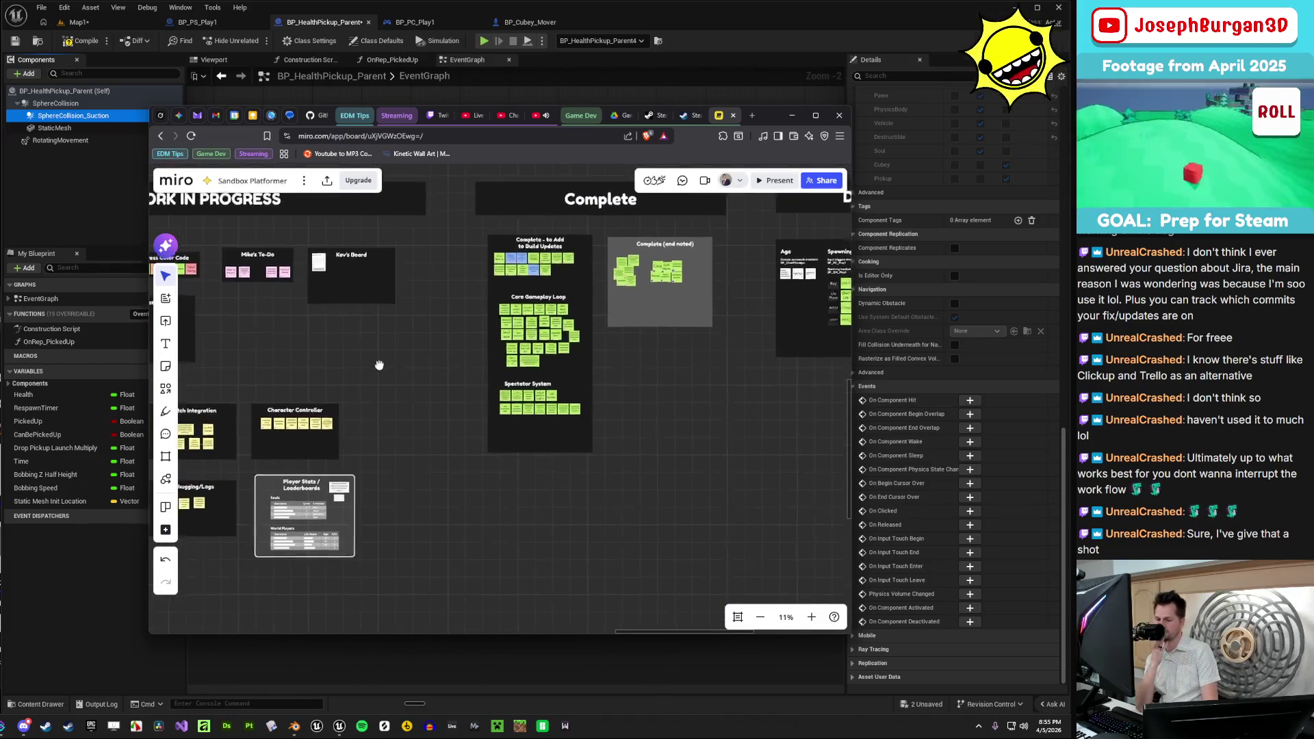
pyautogui.moveTo(379, 365); pyautogui.dragTo(439, 433)
pyautogui.scroll(2, 600, 340)
pyautogui.scroll(2, 595, 479)
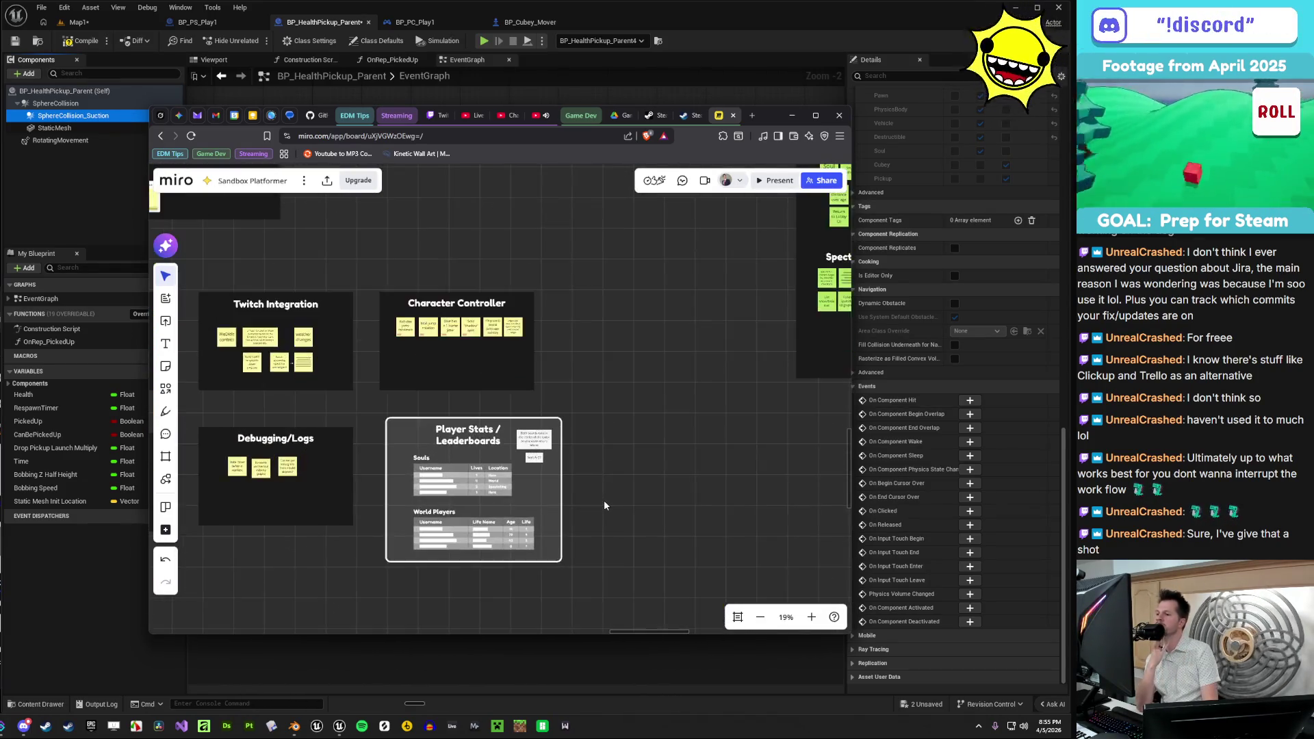
pyautogui.scroll(3, 604, 504)
pyautogui.scroll(3, 569, 449)
pyautogui.scroll(-2, 749, 373)
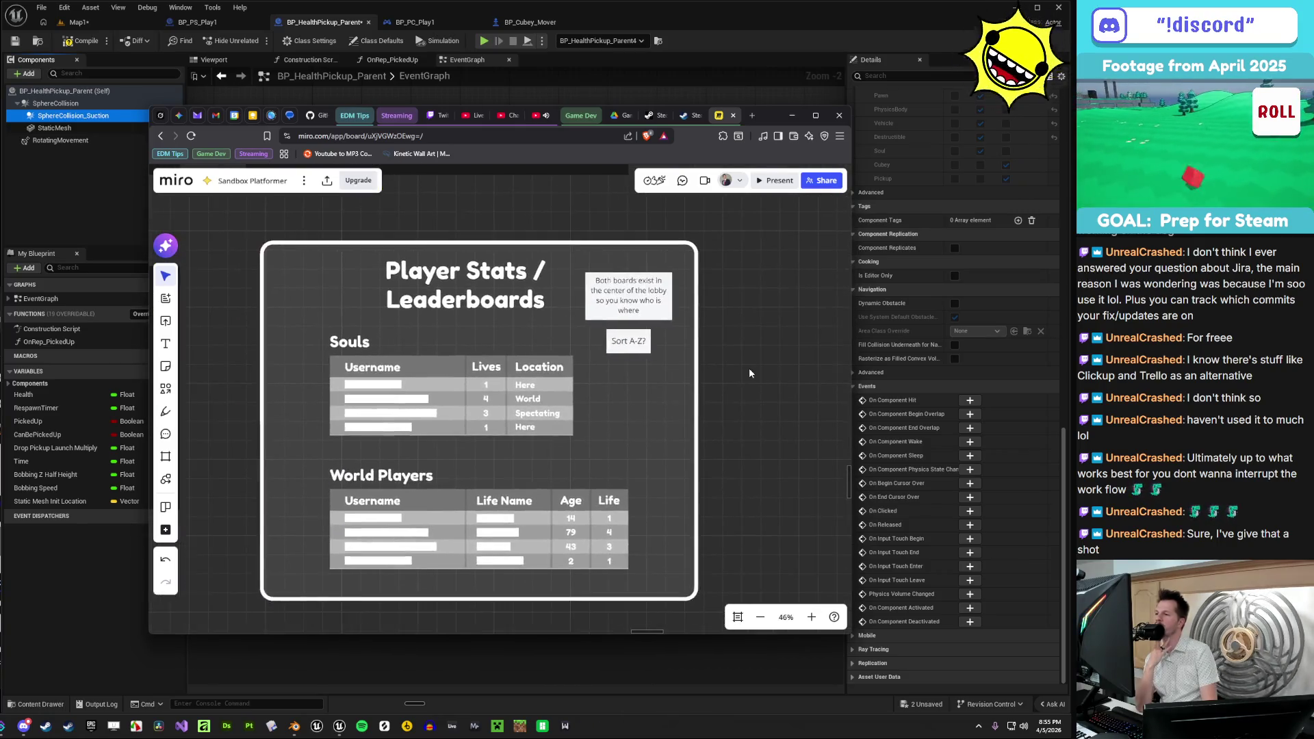
pyautogui.scroll(-3, 748, 373)
pyautogui.moveTo(663, 424); pyautogui.dragTo(429, 556)
pyautogui.scroll(-2, 428, 557)
pyautogui.moveTo(539, 294); pyautogui.dragTo(478, 557)
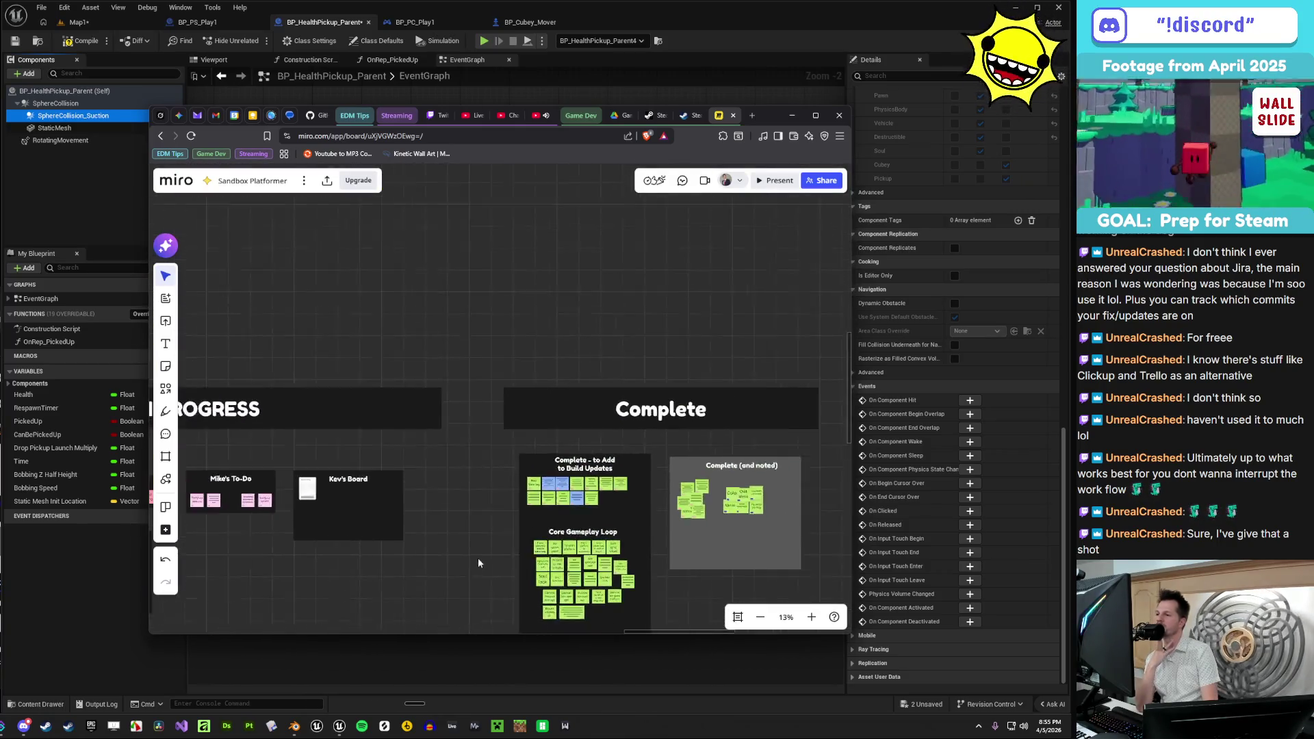
pyautogui.moveTo(236, 494); pyautogui.dragTo(510, 426)
pyautogui.scroll(2, 511, 427)
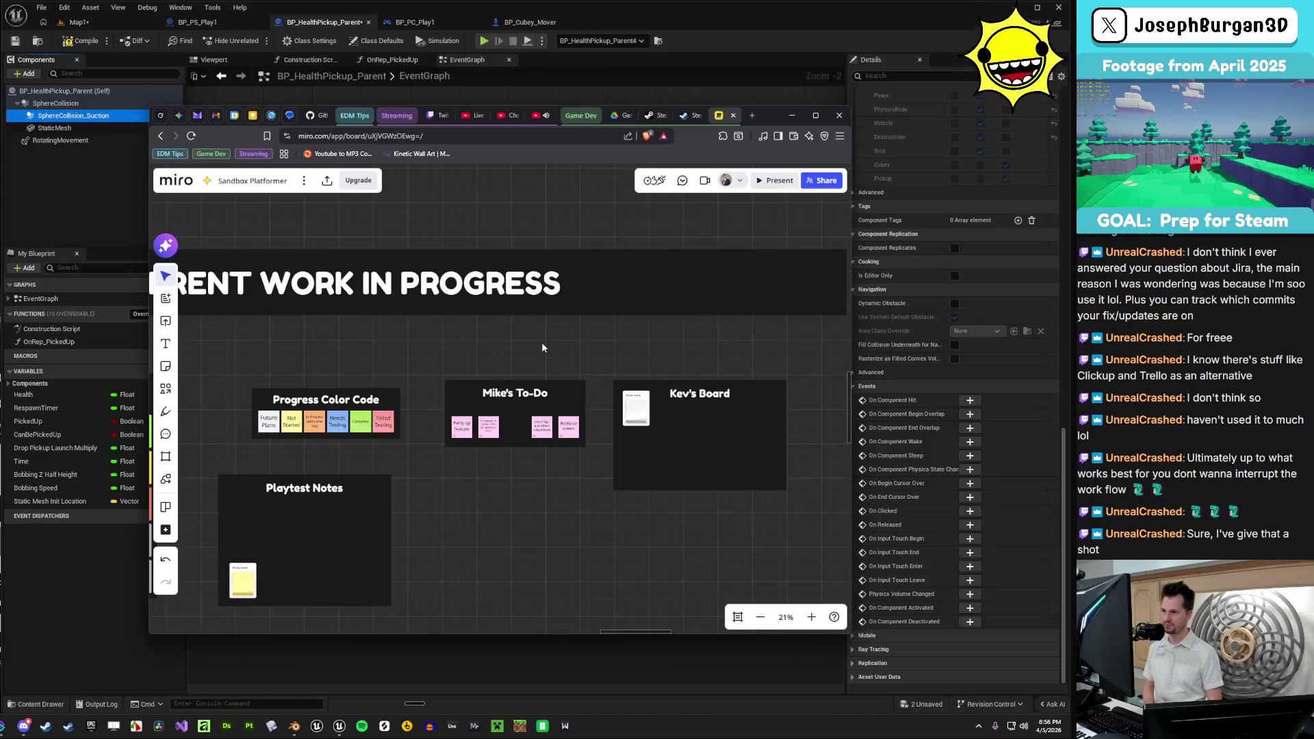
# - Nudge Kev's Board frame slightly to the right
pyautogui.hscroll(3, 541, 342)
pyautogui.click(602, 418)
pyautogui.moveTo(602, 419); pyautogui.dragTo(639, 414)
pyautogui.moveTo(431, 445); pyautogui.dragTo(574, 433)
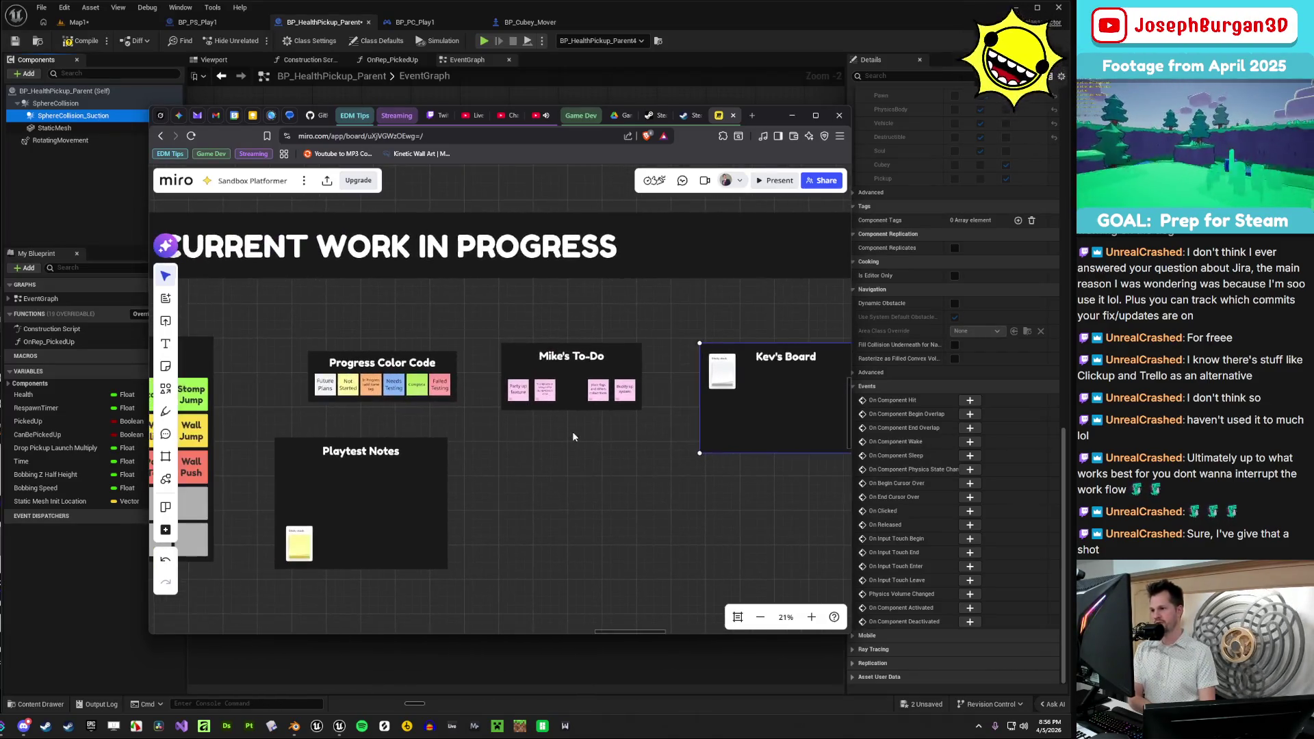
pyautogui.click(774, 411)
pyautogui.scroll(-3, 711, 505)
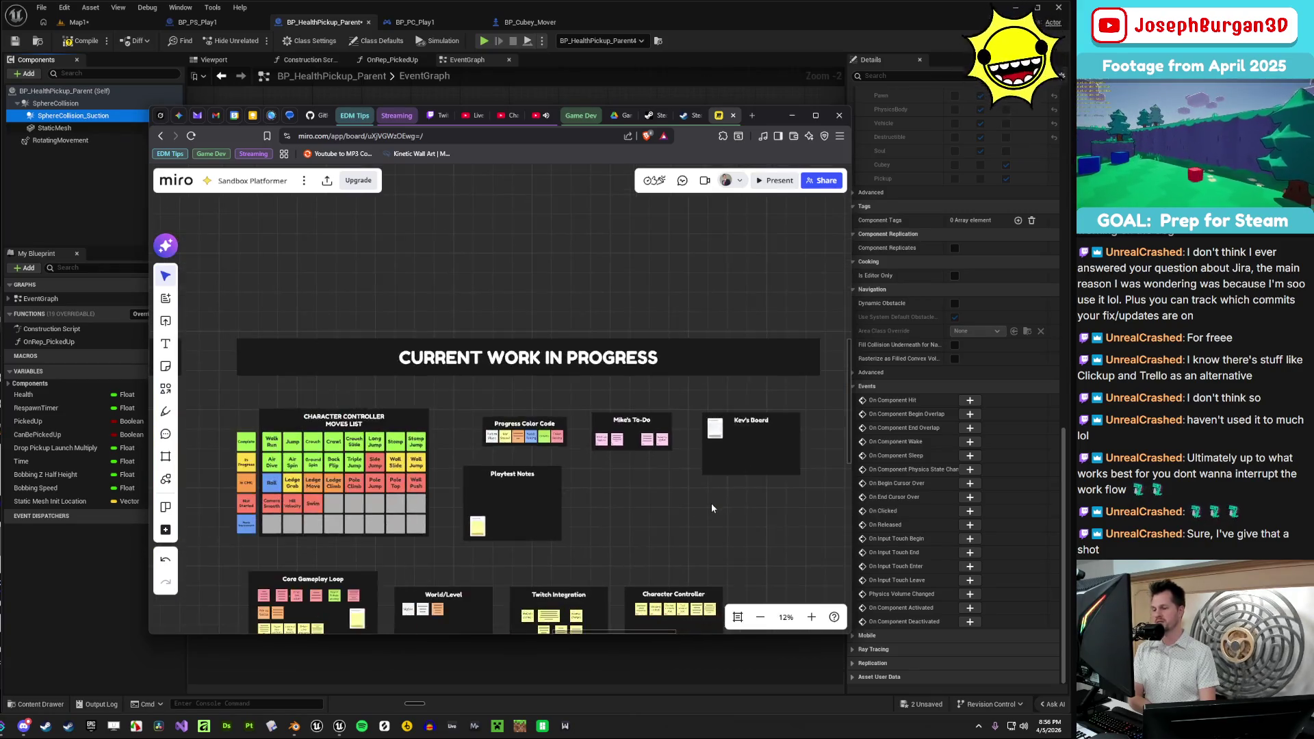
pyautogui.scroll(2, 602, 412)
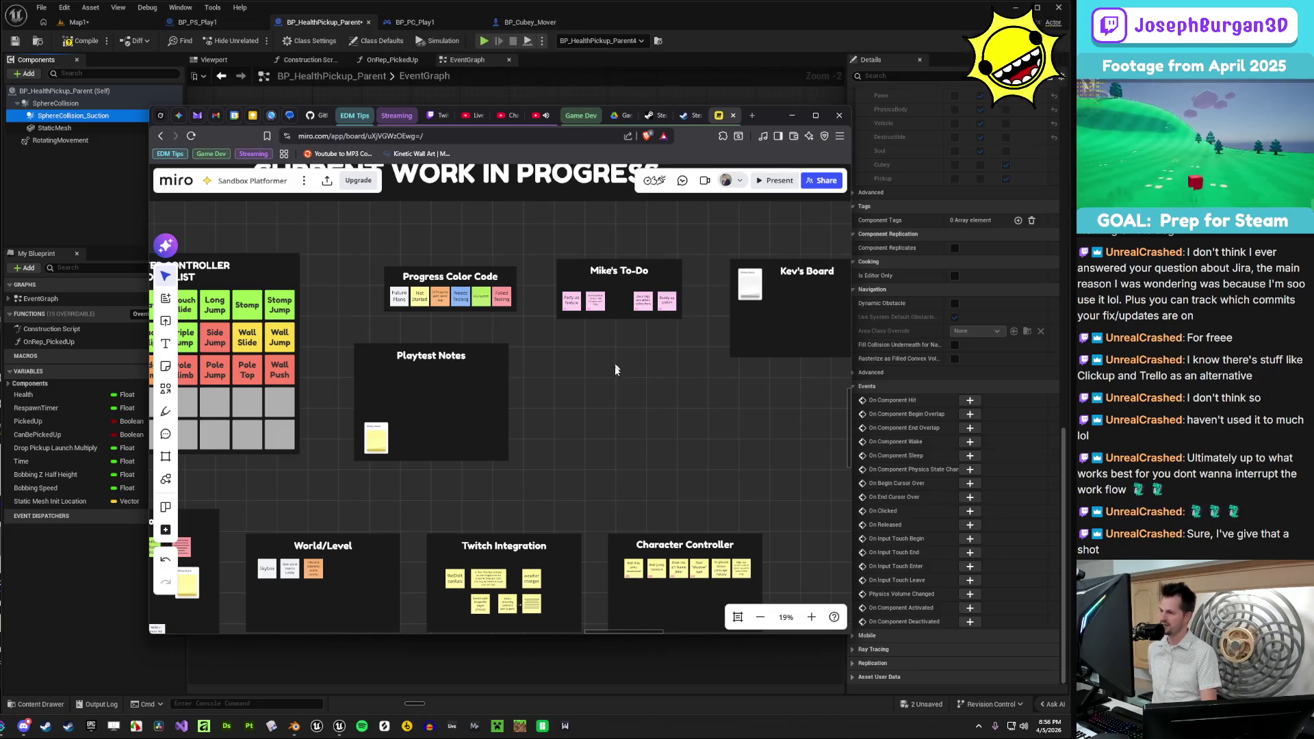
# - Delete the stray white note near the Spectator System frame
pyautogui.scroll(-3, 613, 367)
pyautogui.moveTo(619, 388)
pyautogui.mouseDown()
pyautogui.moveTo(610, 327)
pyautogui.moveTo(638, 249)
pyautogui.mouseUp()
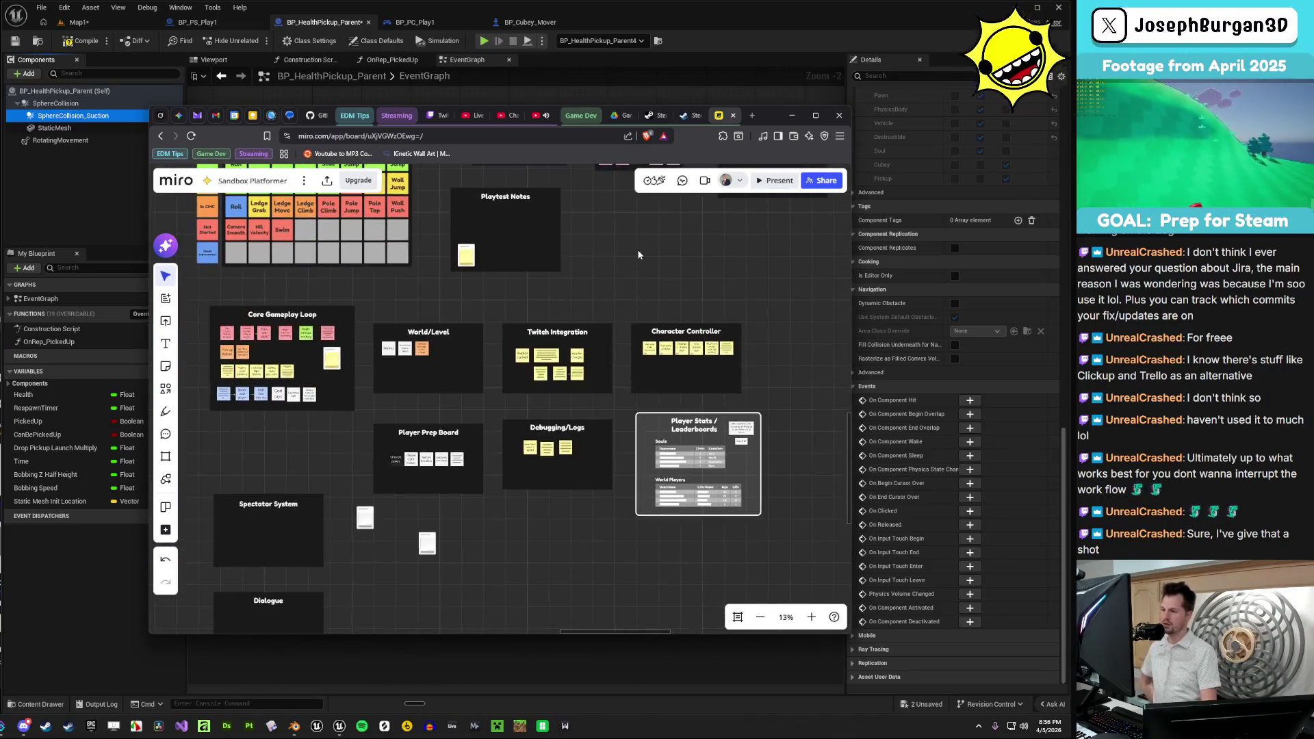
pyautogui.scroll(2, 471, 561)
pyautogui.scroll(-2, 420, 533)
pyautogui.moveTo(420, 533)
pyautogui.mouseDown()
pyautogui.moveTo(580, 378)
pyautogui.moveTo(578, 393)
pyautogui.mouseUp()
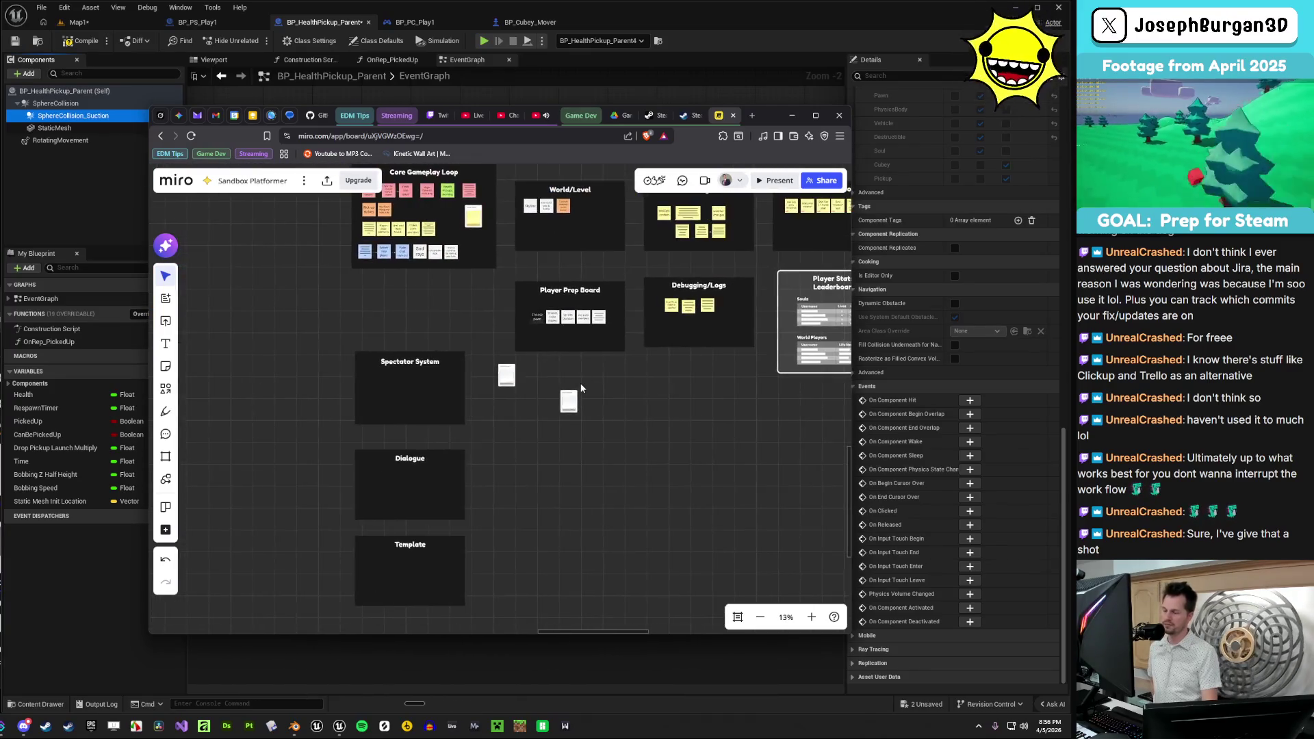
pyautogui.press('Delete')
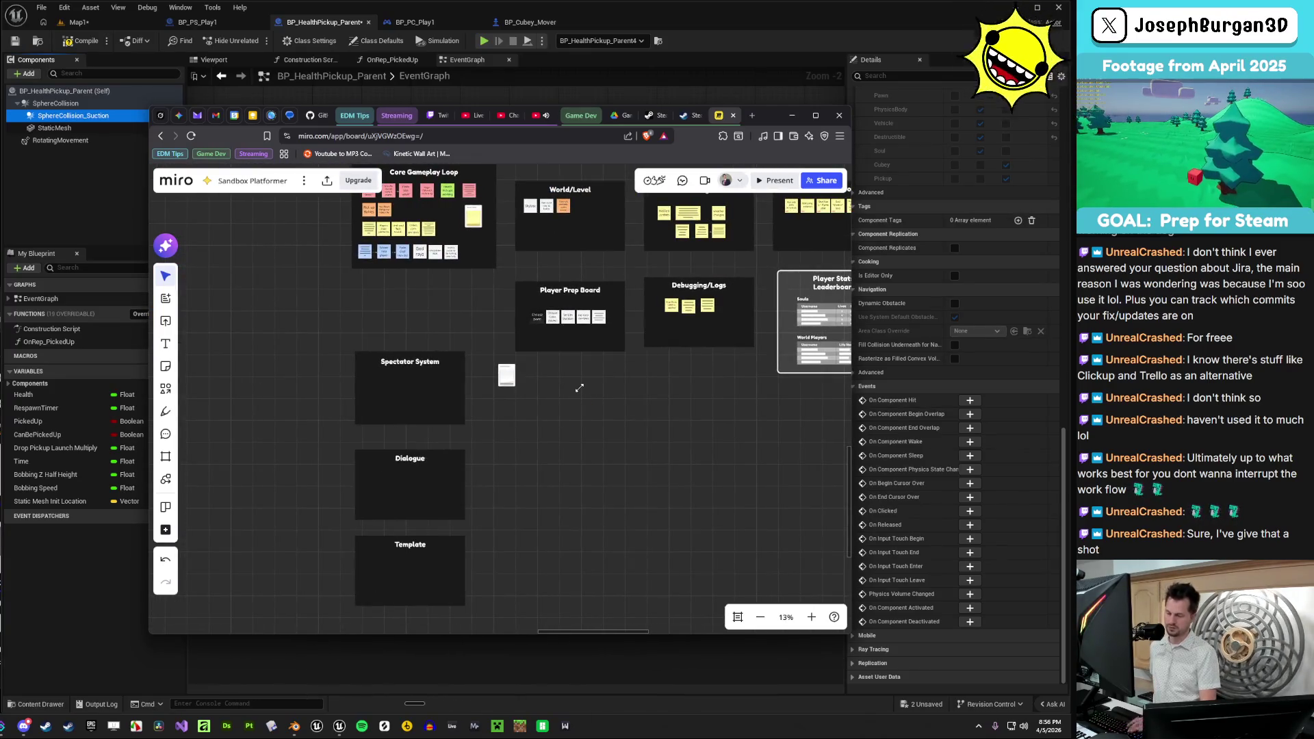
pyautogui.scroll(3, 561, 386)
pyautogui.scroll(-2, 546, 389)
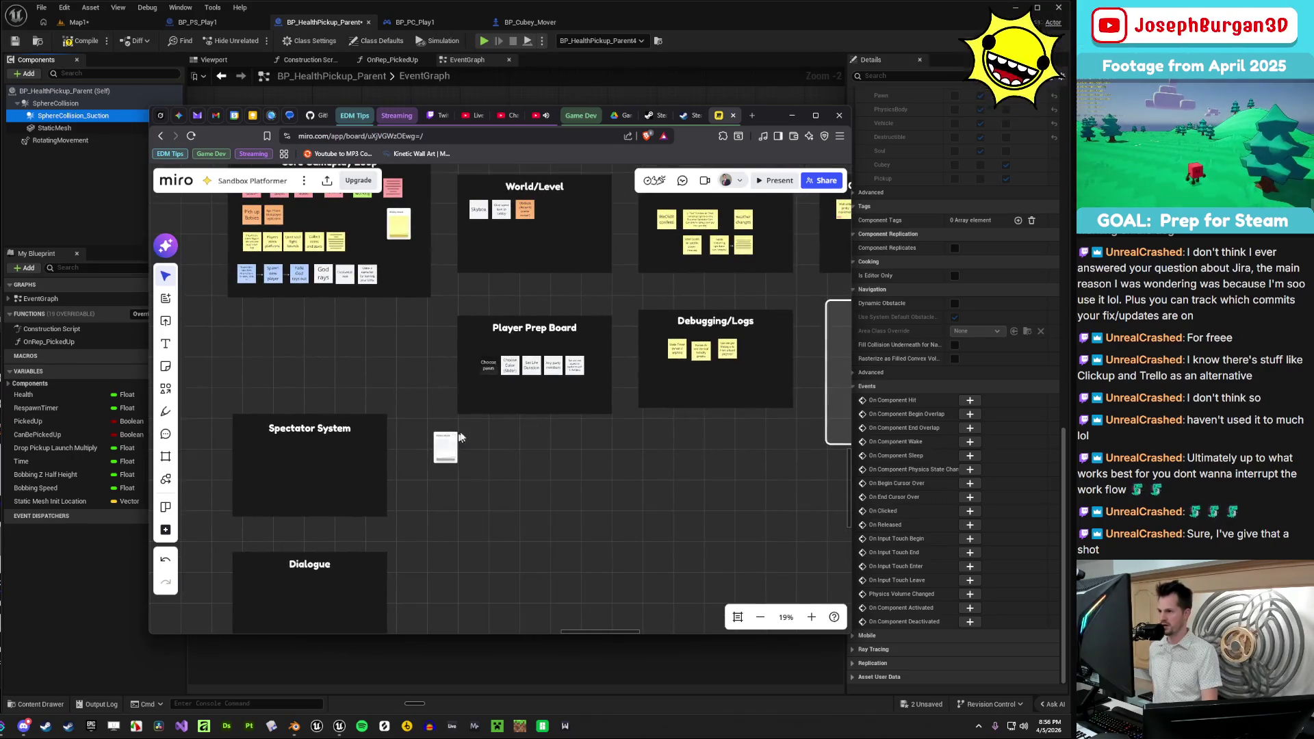
pyautogui.scroll(-2, 545, 362)
pyautogui.moveTo(546, 351); pyautogui.dragTo(472, 493)
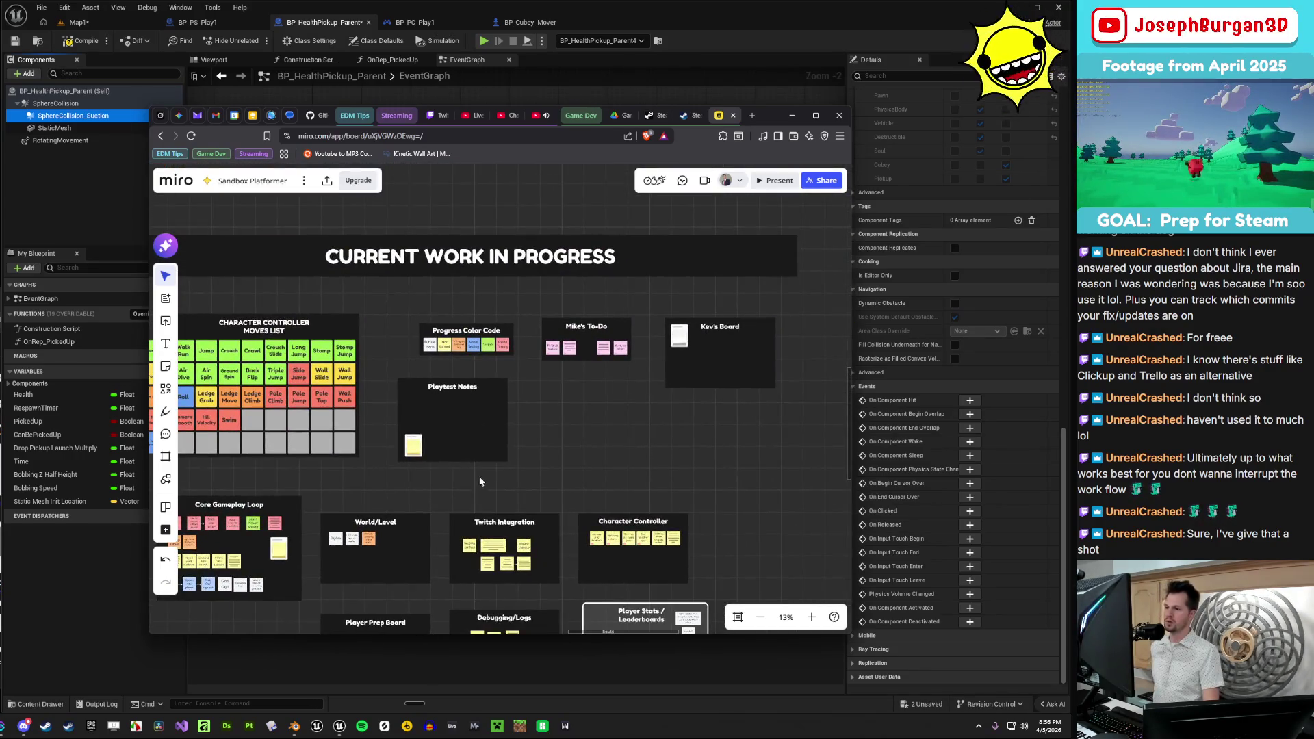
pyautogui.scroll(3, 731, 335)
pyautogui.scroll(3, 730, 335)
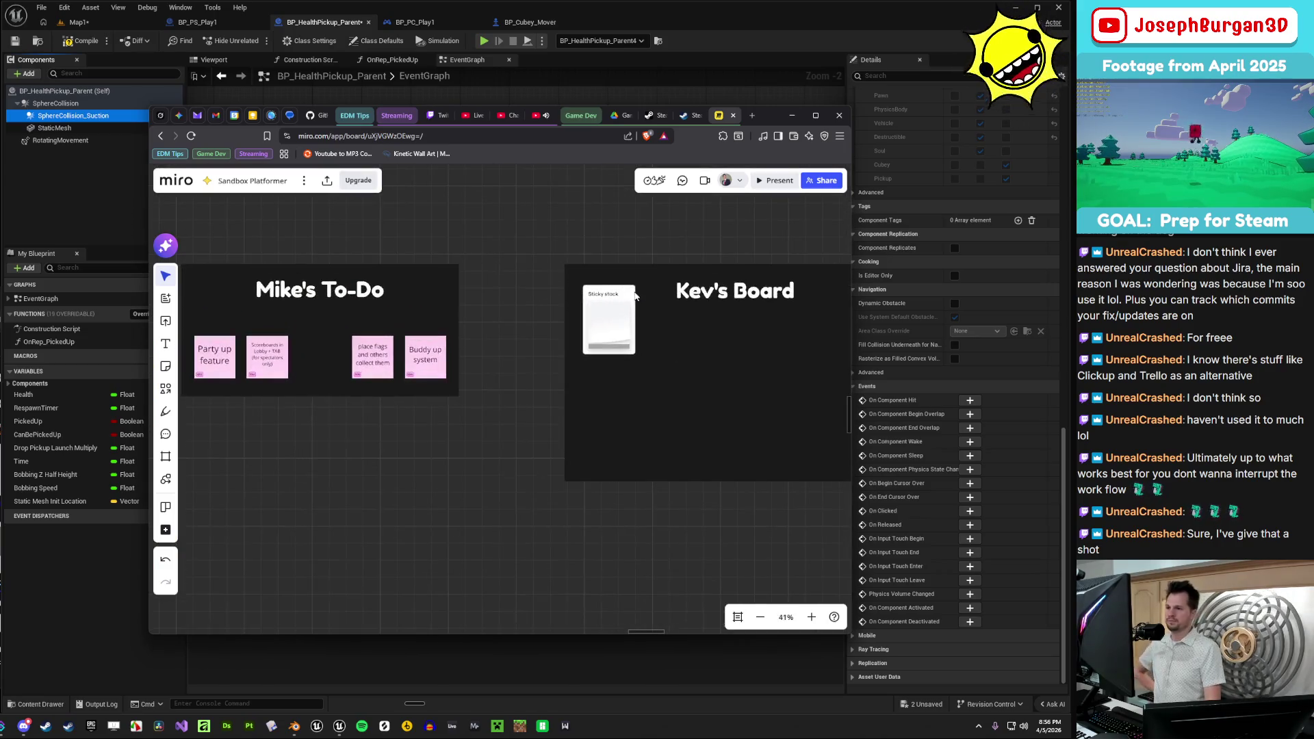
# - Turn the Sticky stock note on Kev's Board orange and check its options menu
pyautogui.click(633, 295)
pyautogui.click(585, 241)
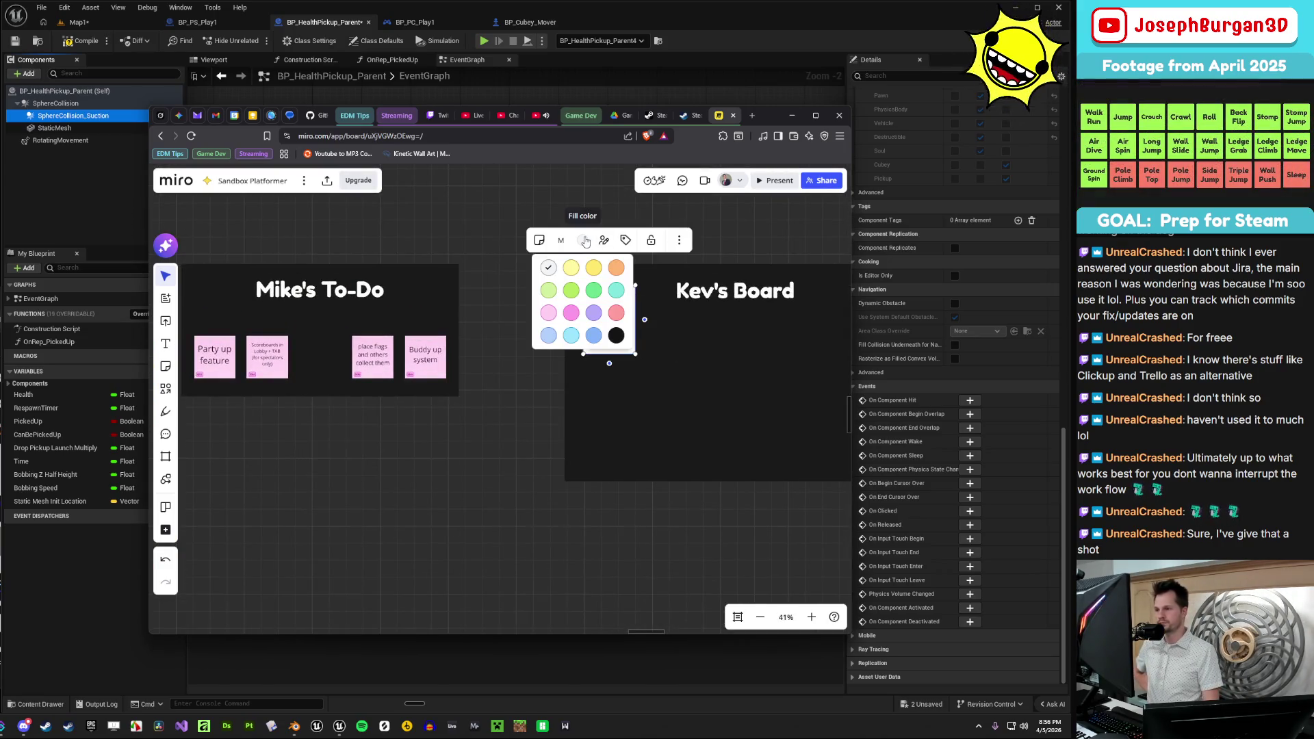
pyautogui.click(606, 277)
pyautogui.click(503, 479)
pyautogui.click(625, 299)
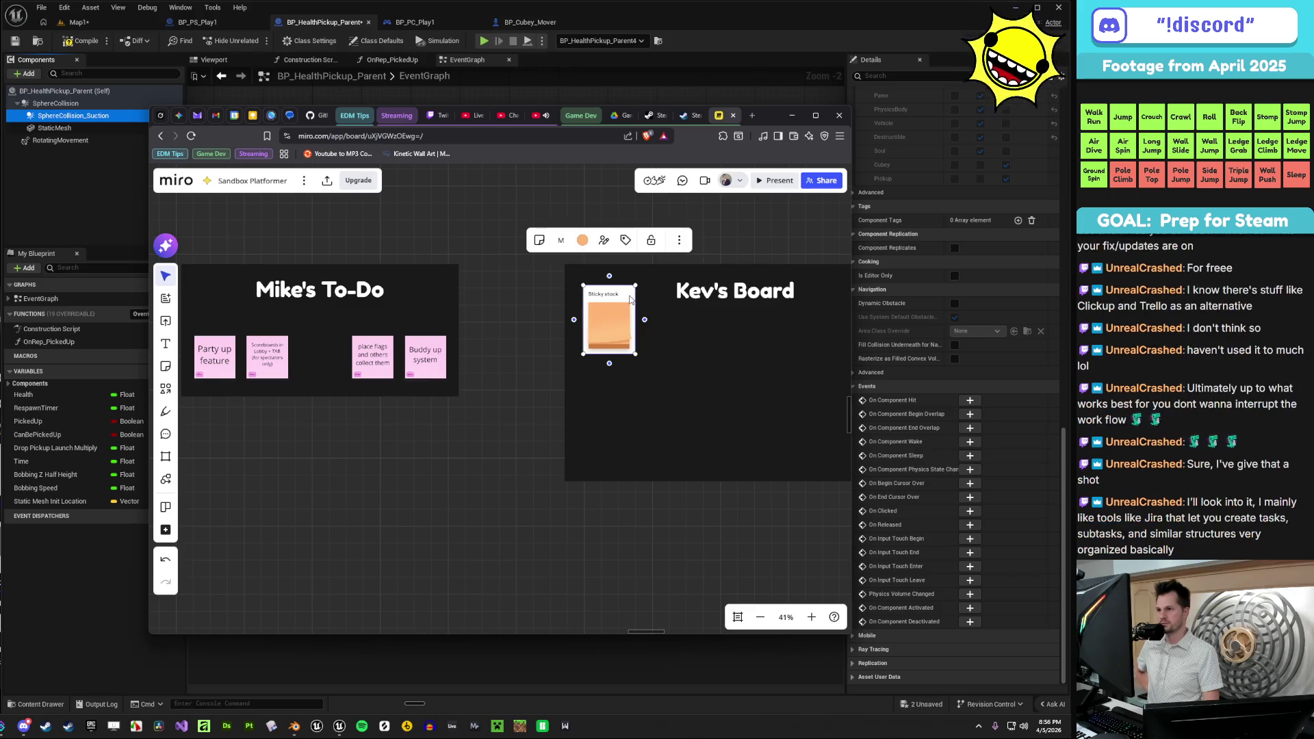
pyautogui.rightClick(630, 296)
pyautogui.click(534, 418)
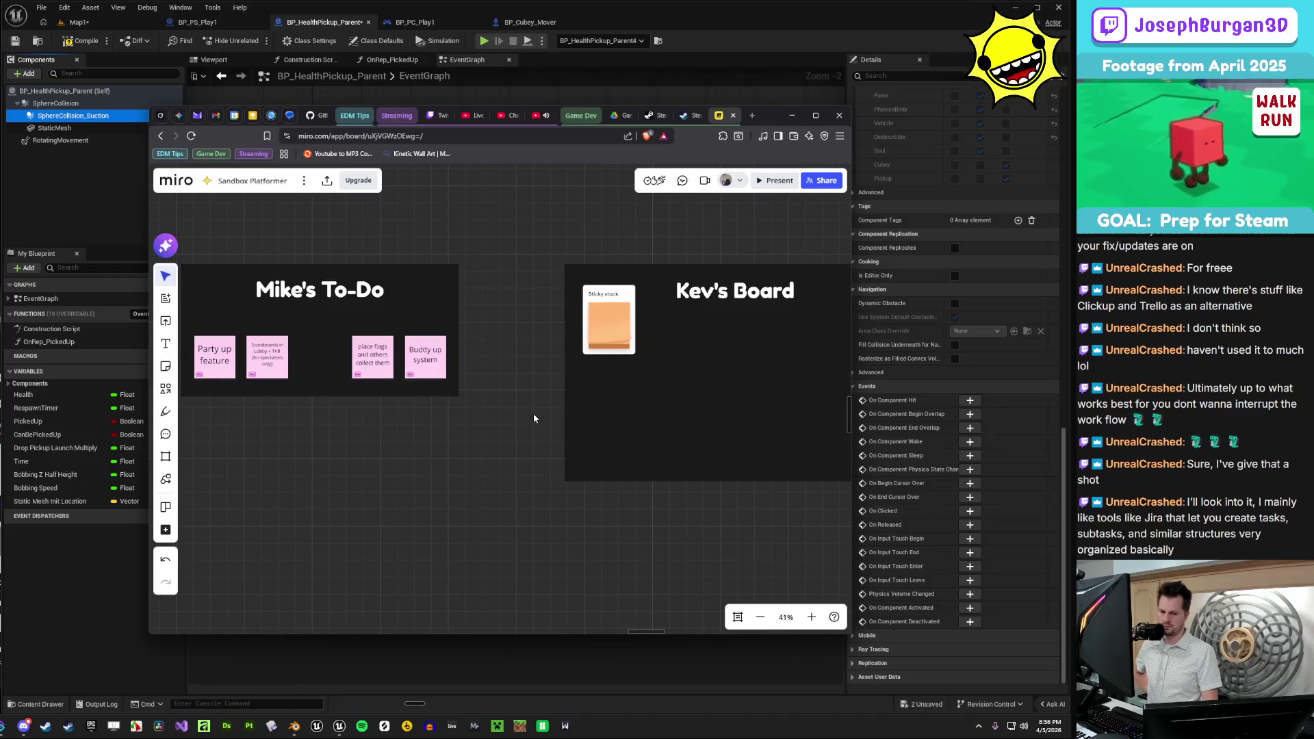
# - Change the Sticky stock note's colour to light grey
pyautogui.hscroll(3, 532, 417)
pyautogui.click(545, 340)
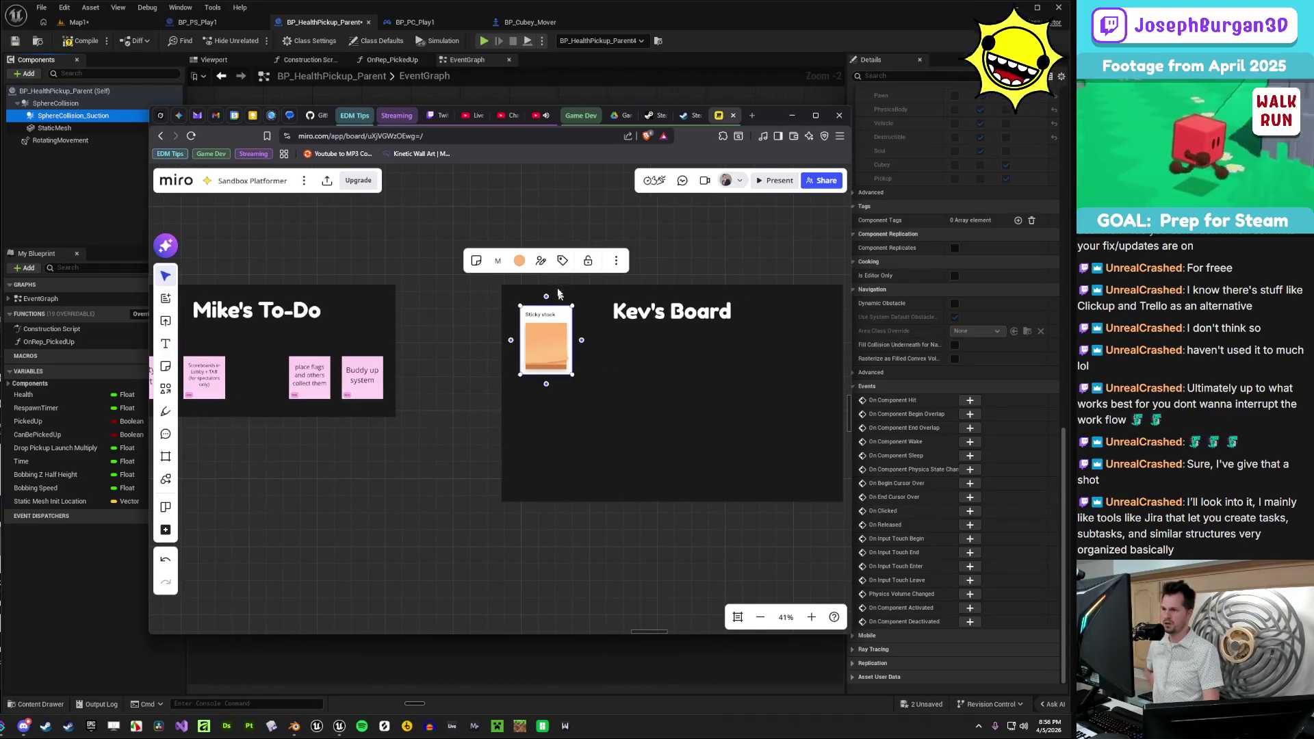
pyautogui.click(520, 260)
pyautogui.click(442, 414)
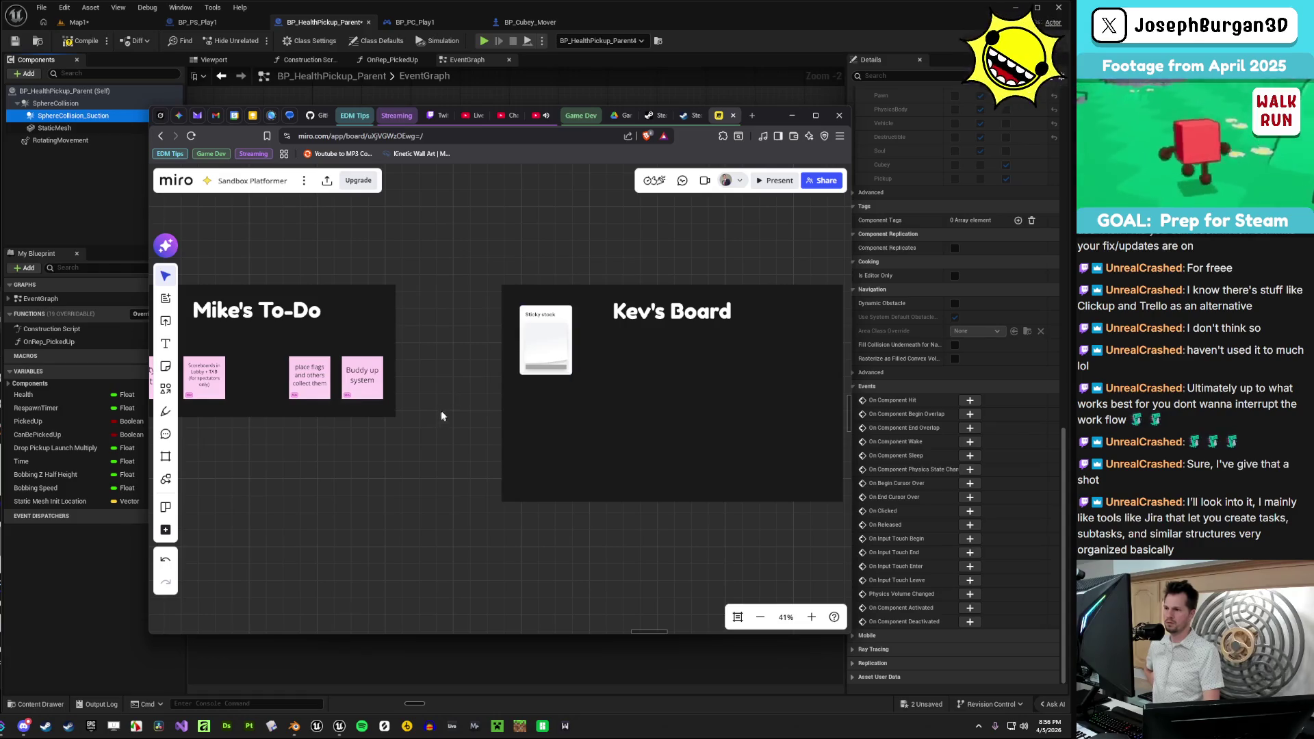
pyautogui.scroll(2, 413, 449)
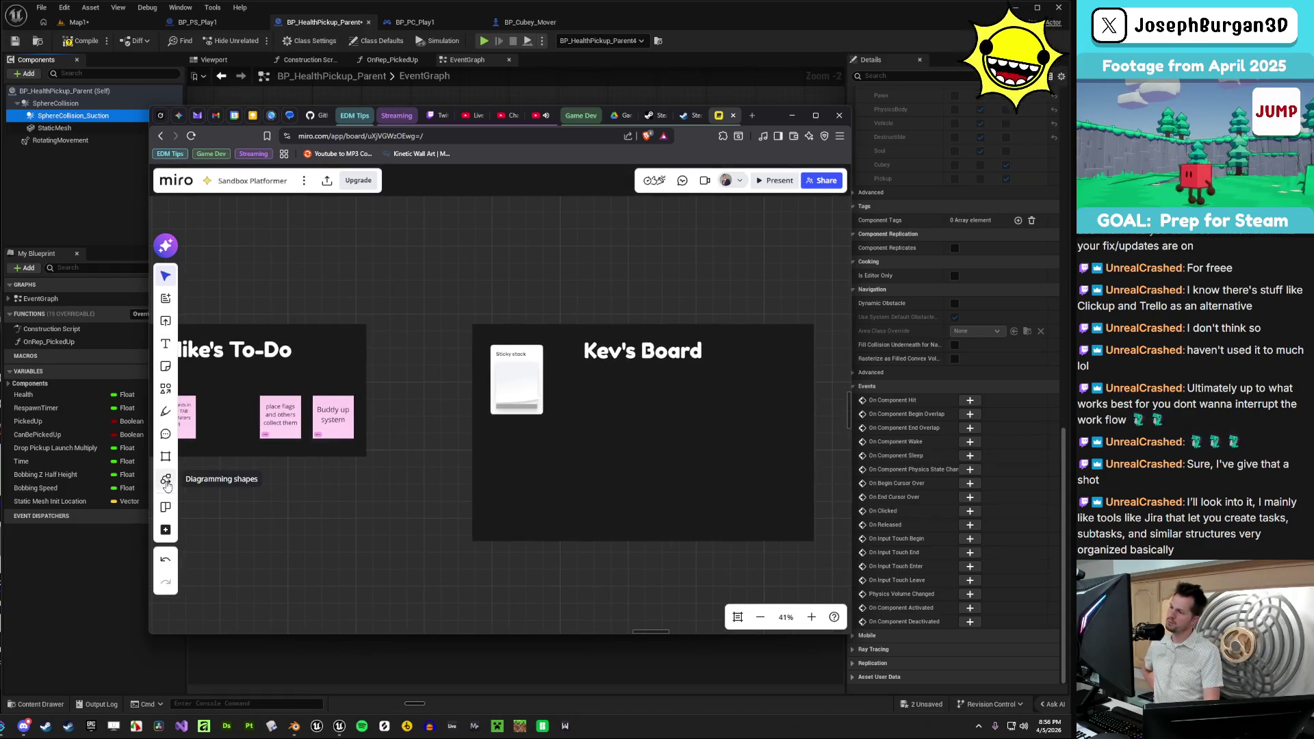
pyautogui.scroll(-2, 369, 494)
pyautogui.scroll(-2, 369, 494)
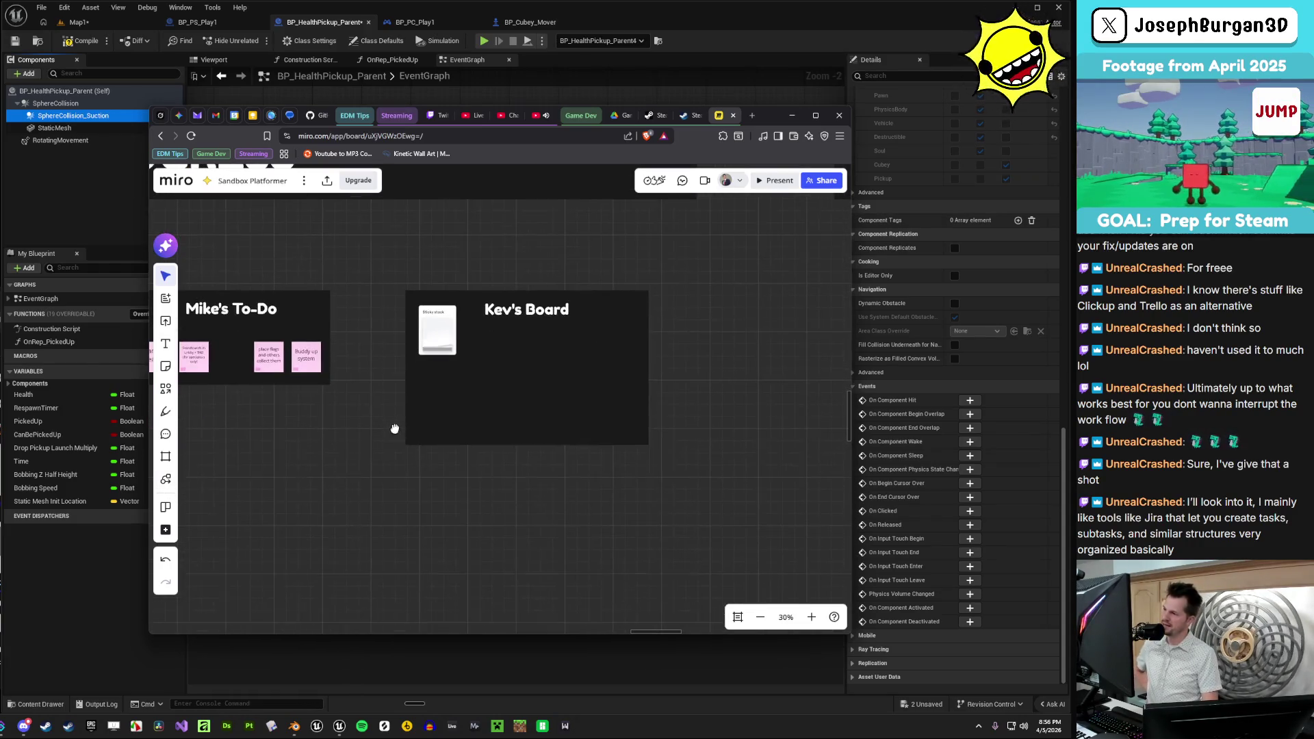
pyautogui.click(165, 530)
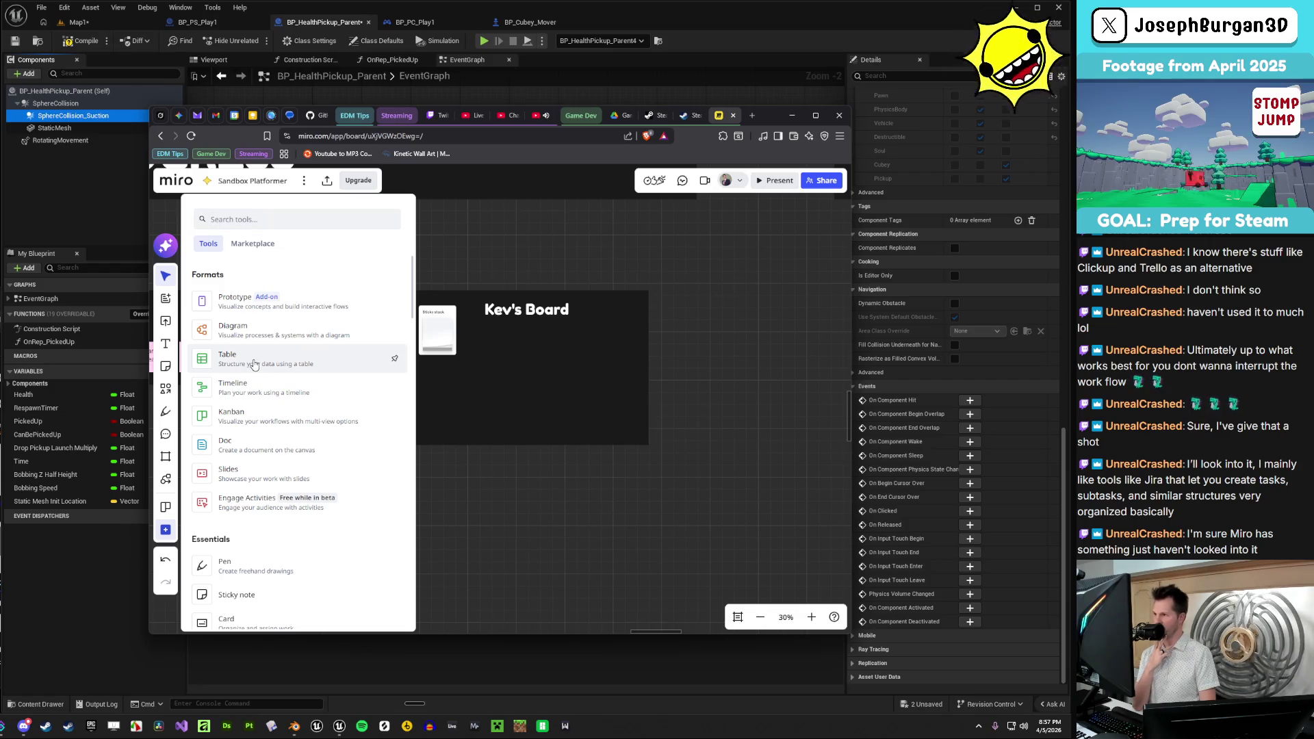
# - Start a Sidekick AI-assisted table and begin voice dictation for the prompt
pyautogui.click(254, 364)
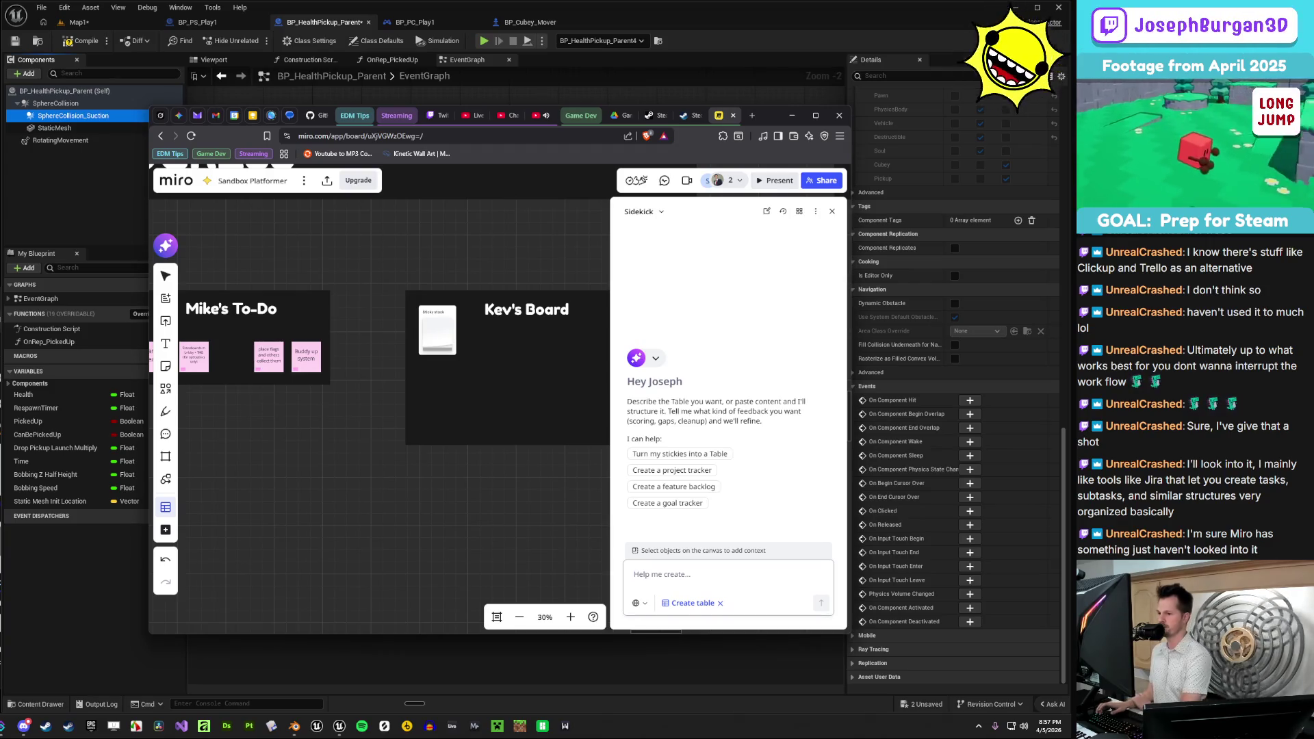
pyautogui.press('ctrl+super')
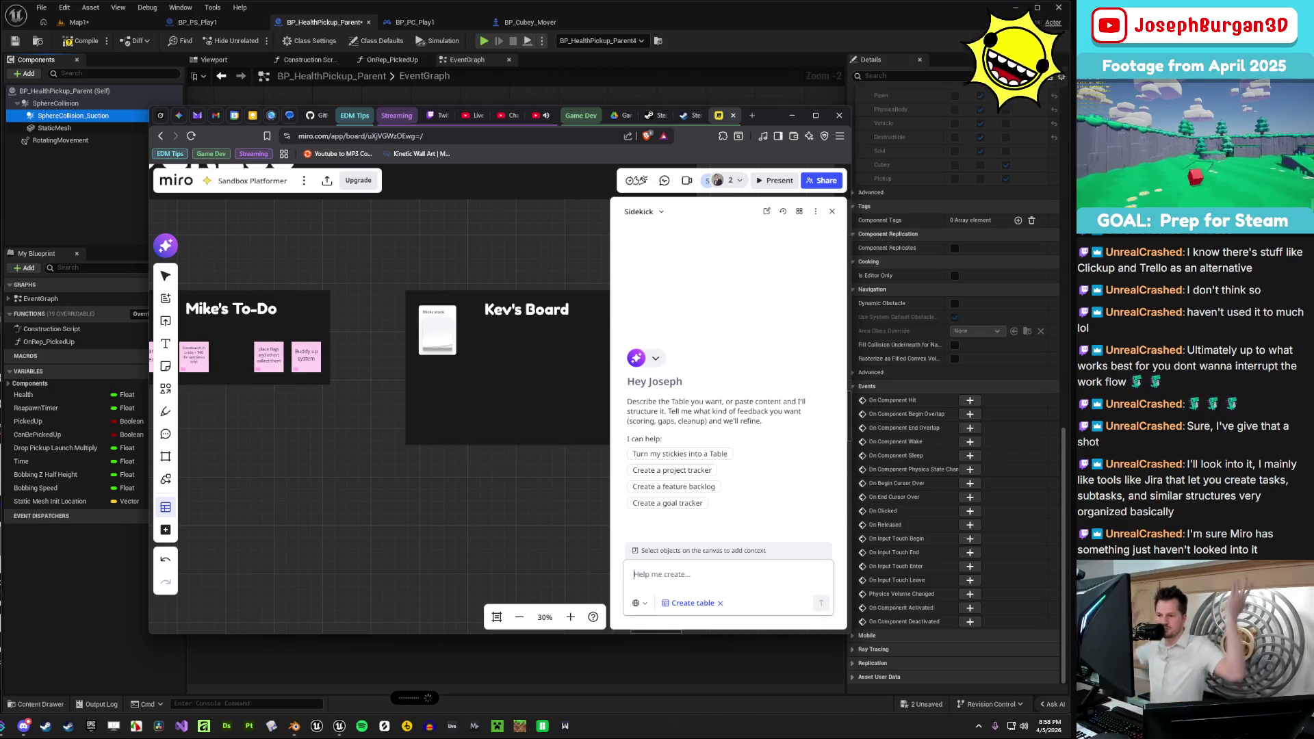
# - Ask Sidekick, without table-only mode, what format best tracks Jira-style QA tasks and bugs
pyautogui.write("I'm just curious as to what is available and what would be best for something like Jira, where we need to track tasks and sub-tasks. Things where we can track progress on these things and comment on them. Something that would make sense for a game QA tester, bug reporter, bug tracker, and task manager")
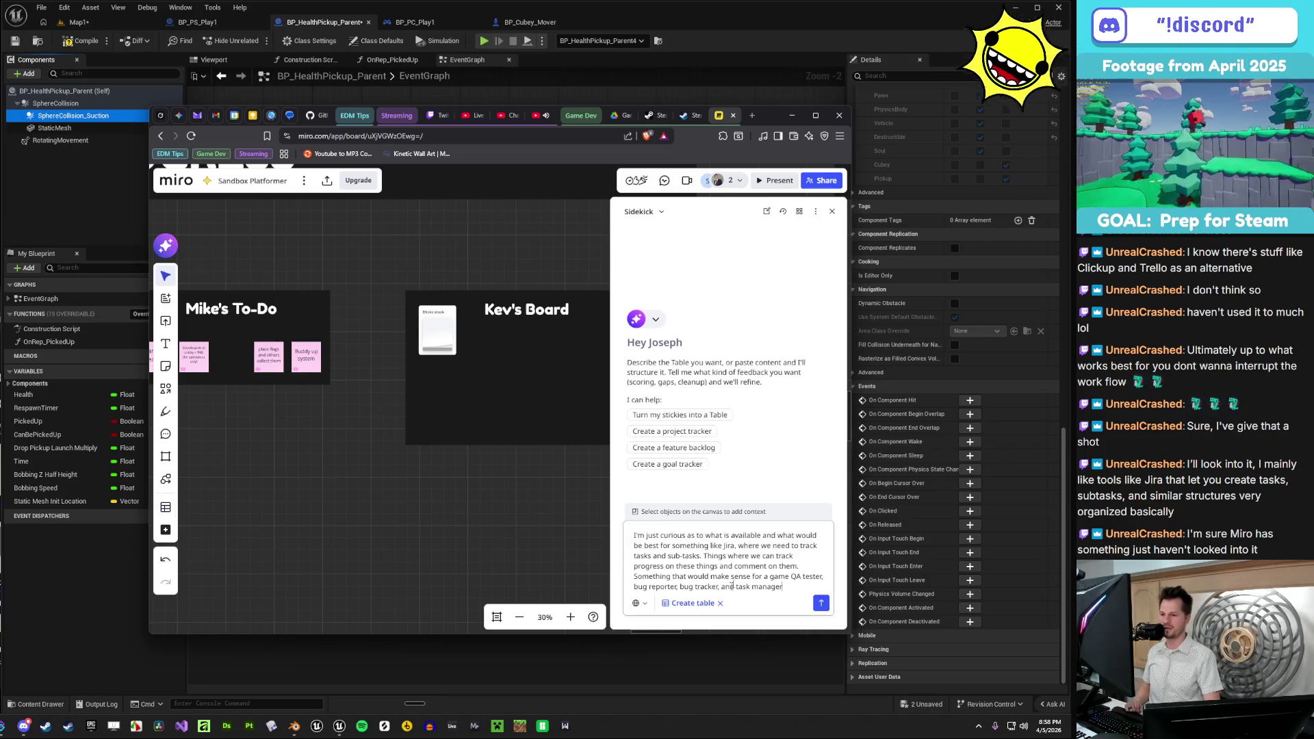
pyautogui.click(720, 603)
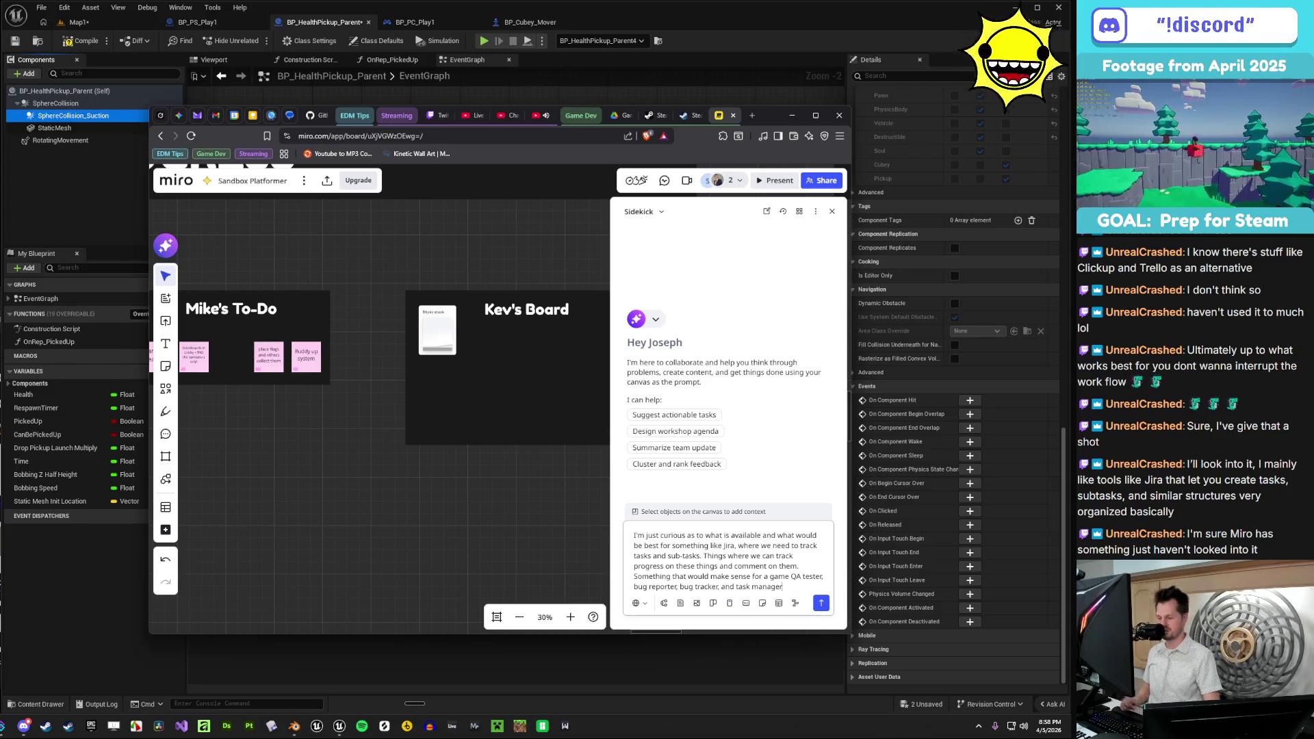
pyautogui.press('ctrl+super')
pyautogui.write(". What's something that would fit that I can put in my Miro board?")
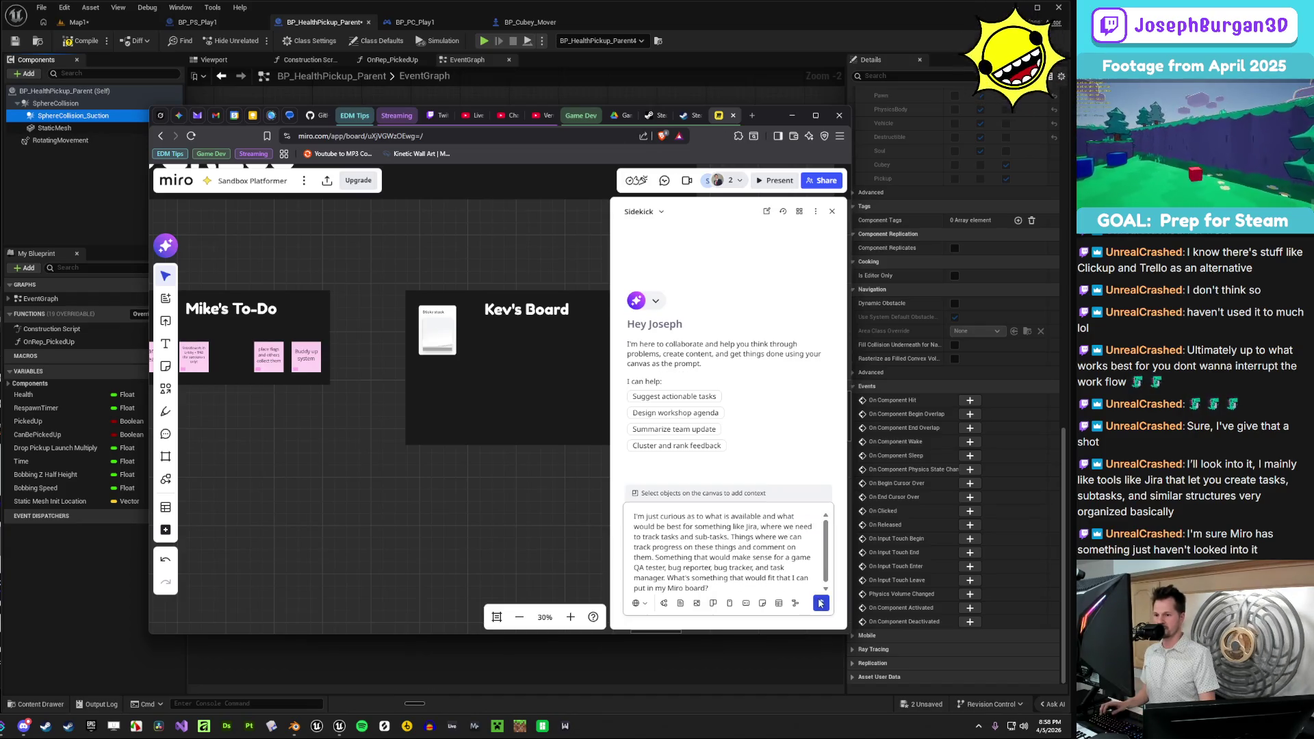
pyautogui.click(821, 602)
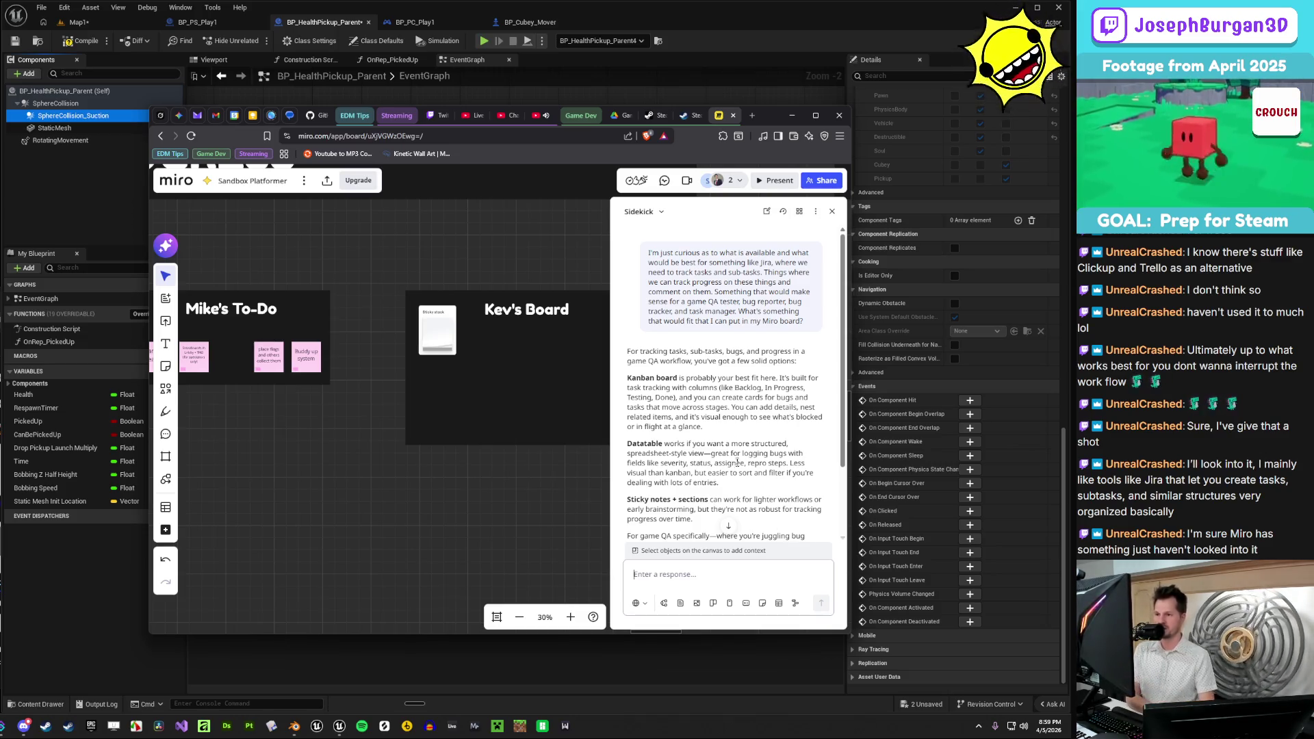
# - Jump to the end of Sidekick's reply recommending a kanban board for game QA tracking
pyautogui.click(728, 525)
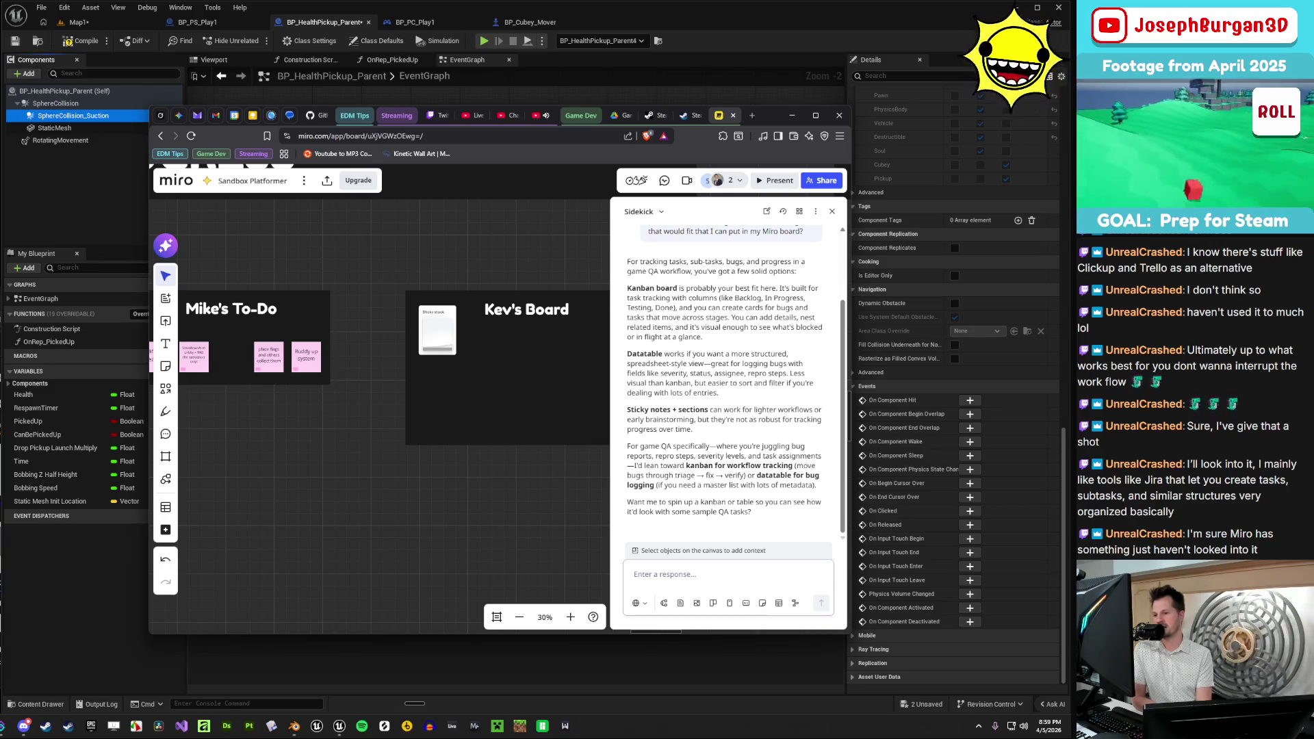
# - Reply 'sure' to Sidekick and maximize the browser window while the kanban generates
pyautogui.write('sure')
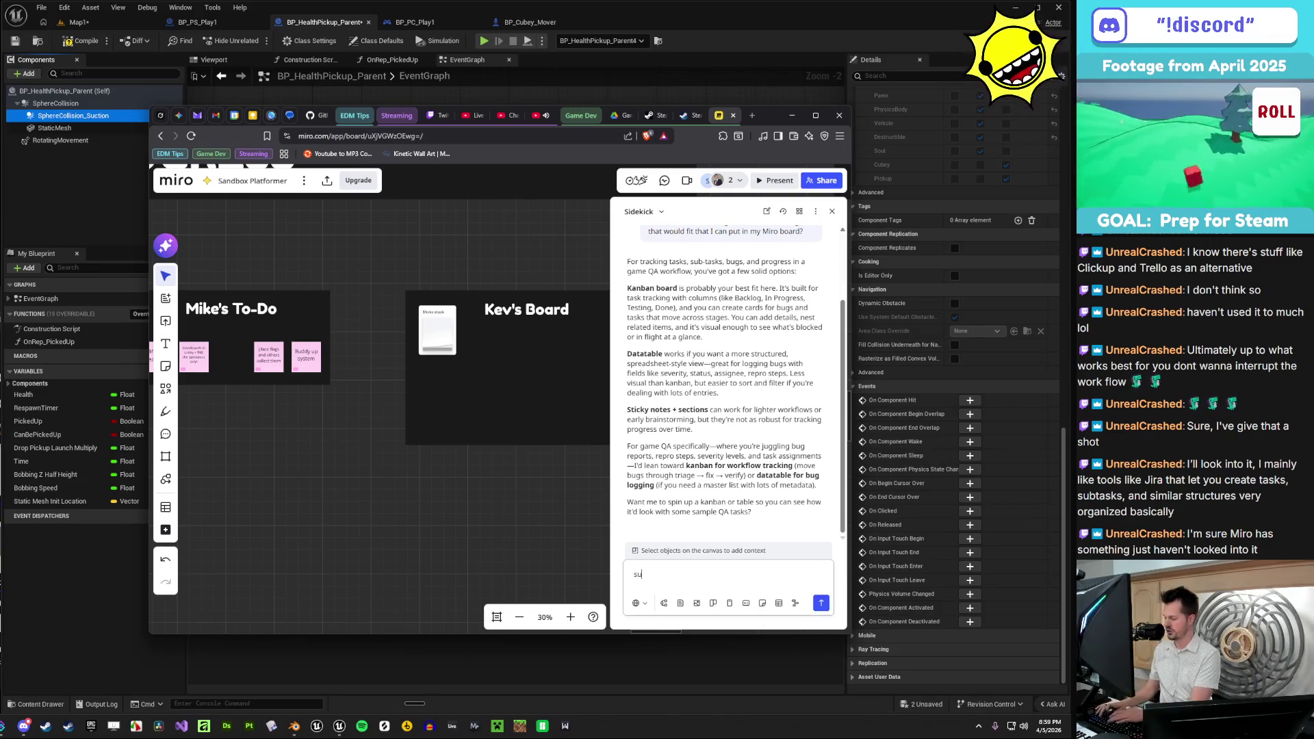
pyautogui.press('Return')
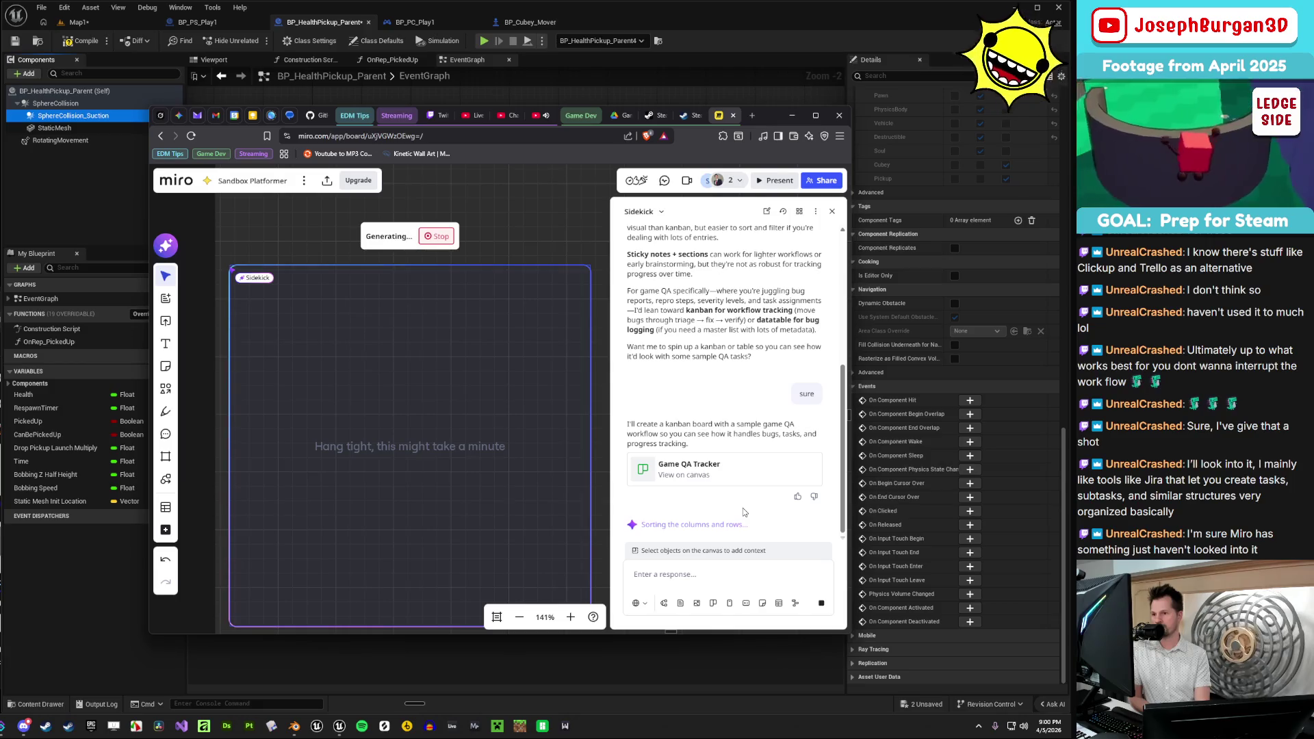
pyautogui.moveTo(773, 116); pyautogui.dragTo(782, 126)
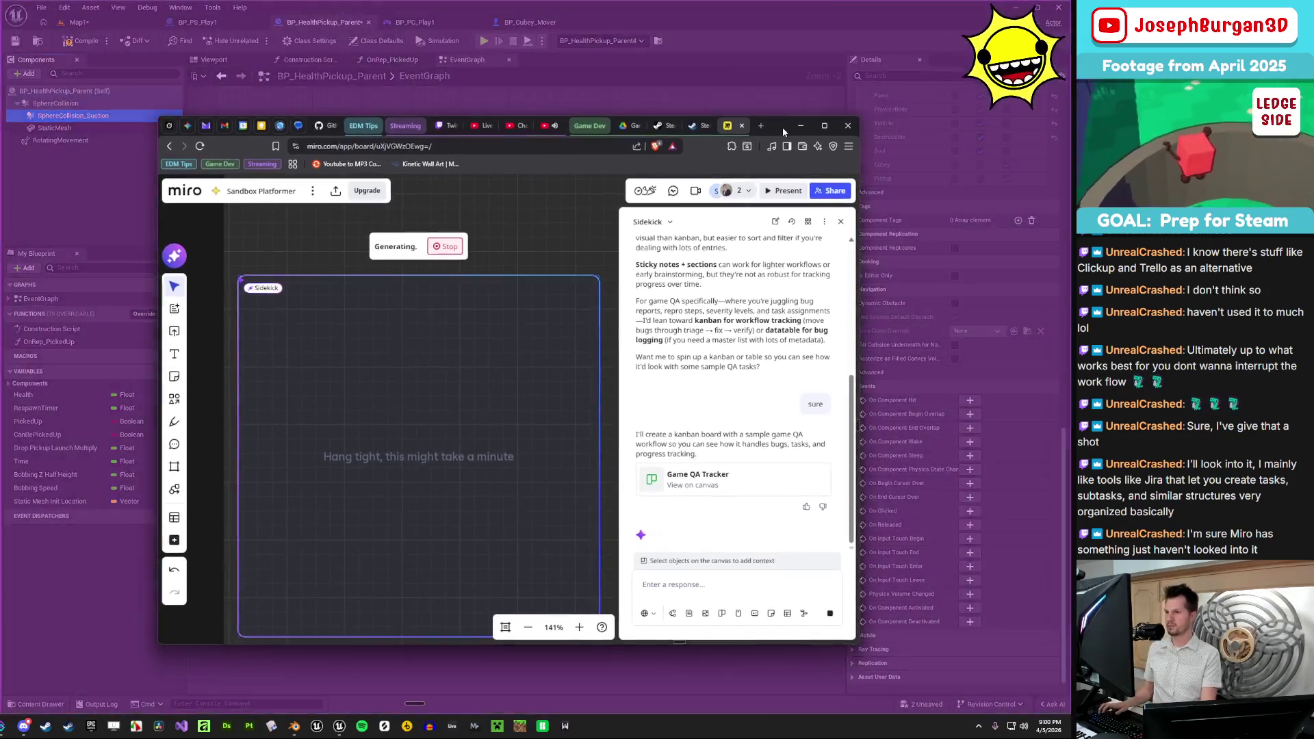
pyautogui.doubleClick(782, 126)
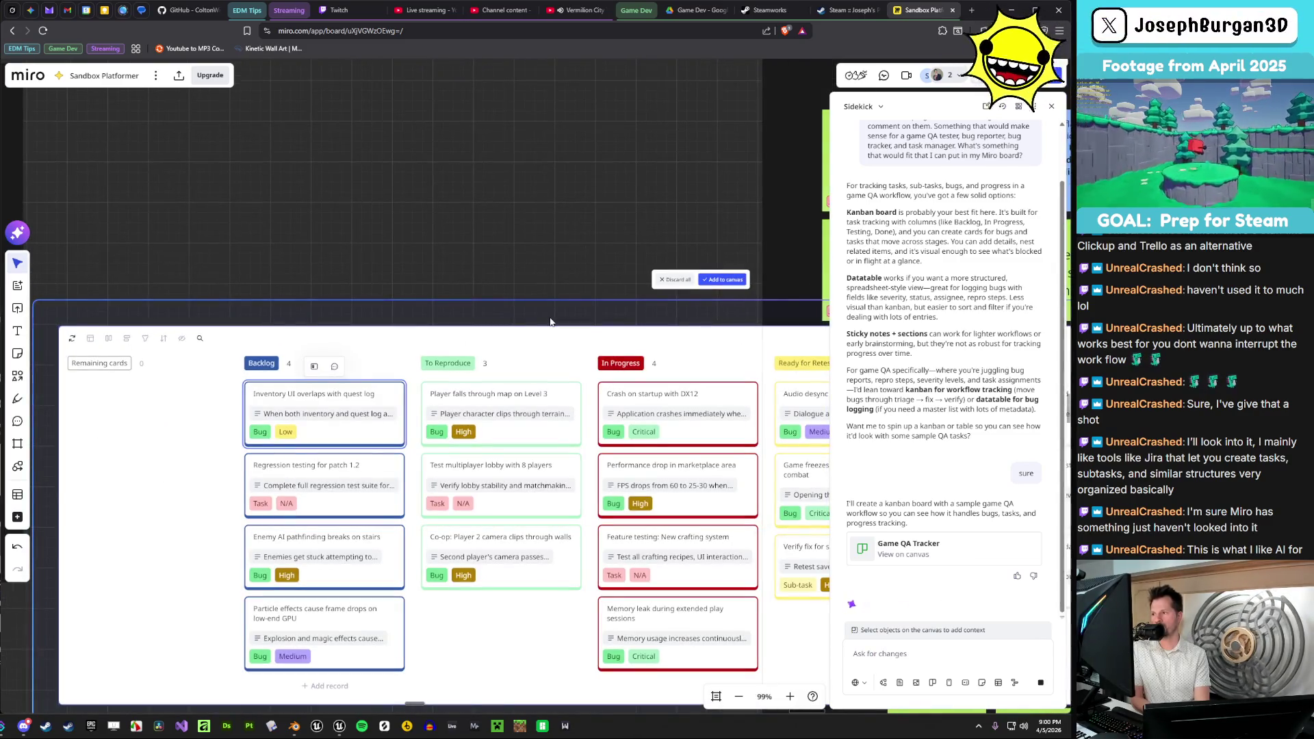
# - Drag the pending Game QA Tracker kanban preview beside Kev's Board
pyautogui.scroll(-10, 551, 321)
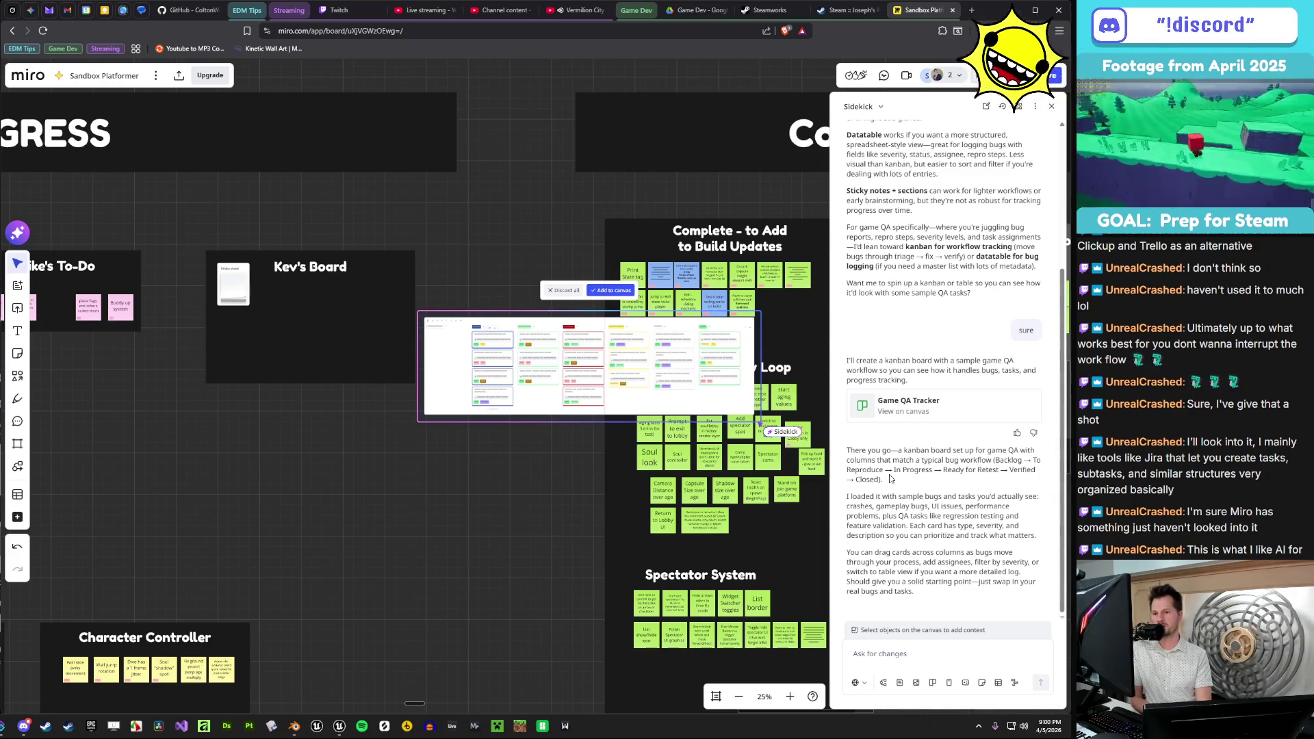
pyautogui.scroll(3, 479, 375)
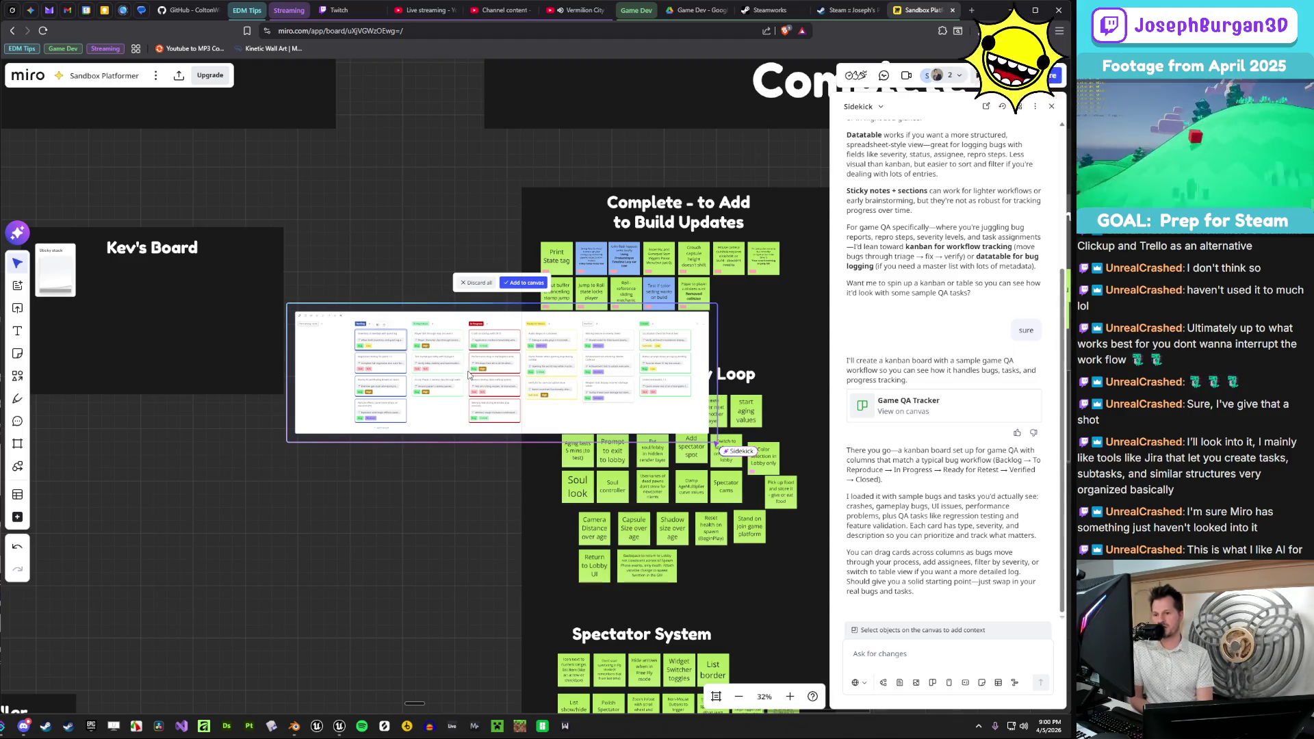
pyautogui.scroll(5, 469, 374)
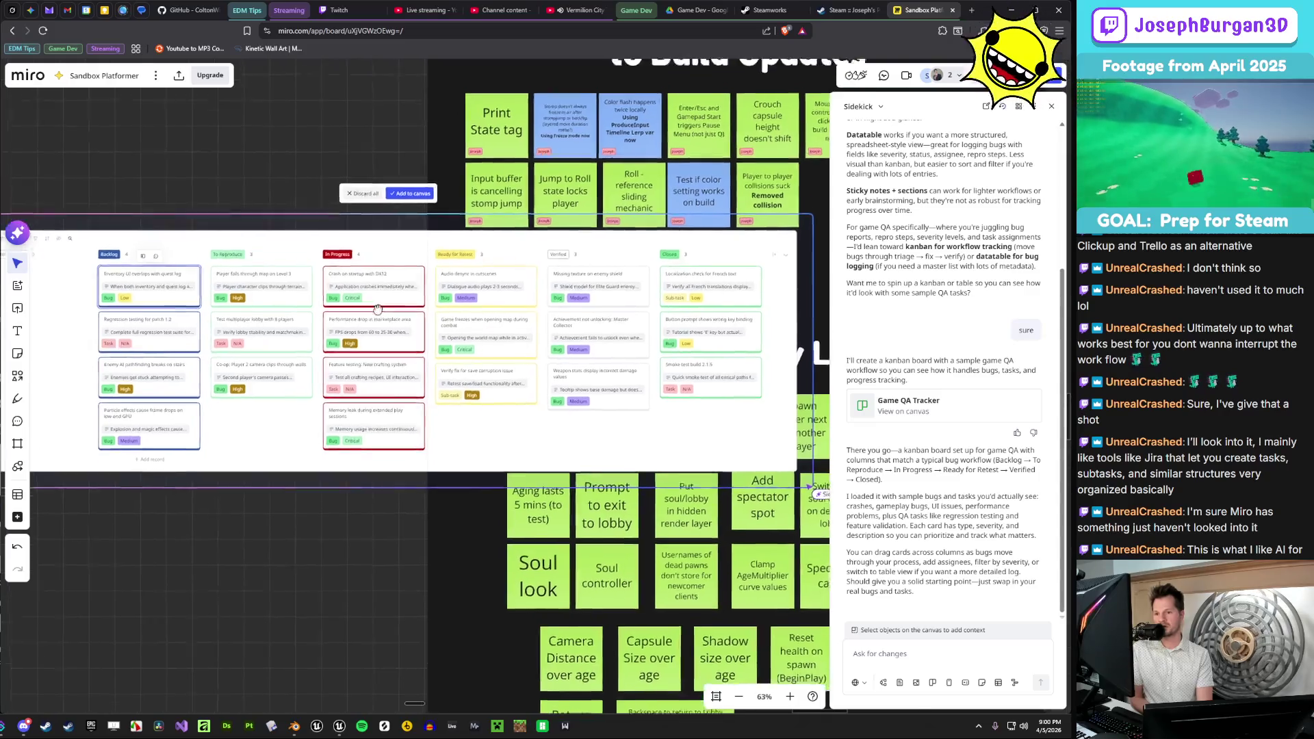
pyautogui.moveTo(377, 309)
pyautogui.mouseDown()
pyautogui.moveTo(414, 372)
pyautogui.moveTo(451, 385)
pyautogui.mouseUp()
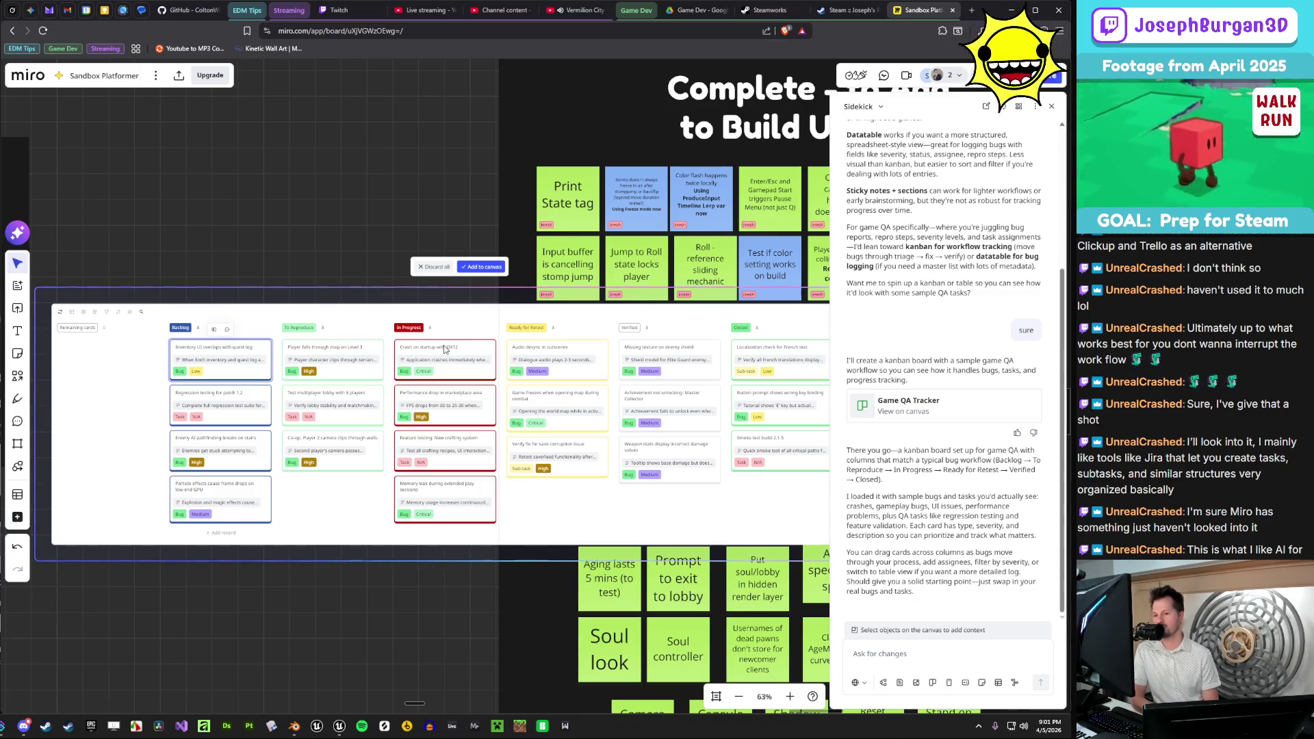
pyautogui.scroll(-5, 443, 339)
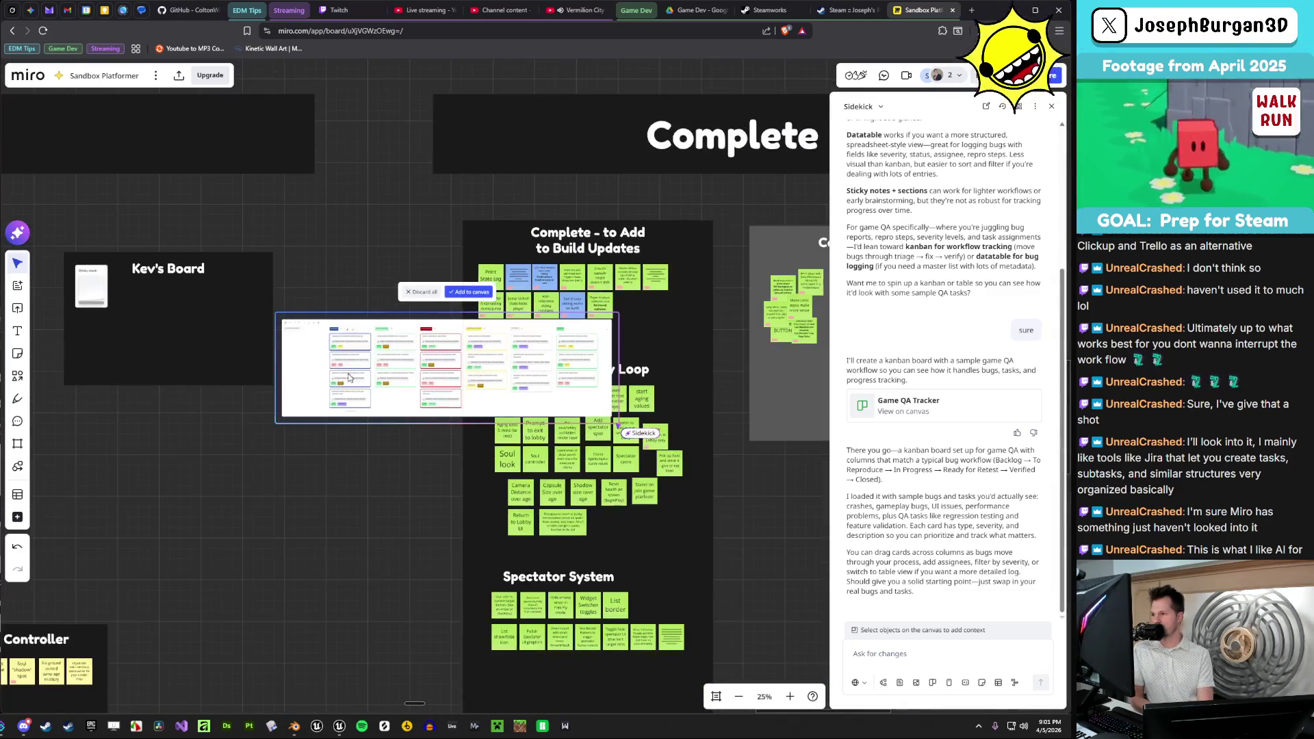
pyautogui.moveTo(316, 444)
pyautogui.mouseDown()
pyautogui.moveTo(104, 524)
pyautogui.moveTo(288, 454)
pyautogui.mouseUp()
# - Frame the kanban preview in view and add it to the canvas
pyautogui.scroll(5, 198, 335)
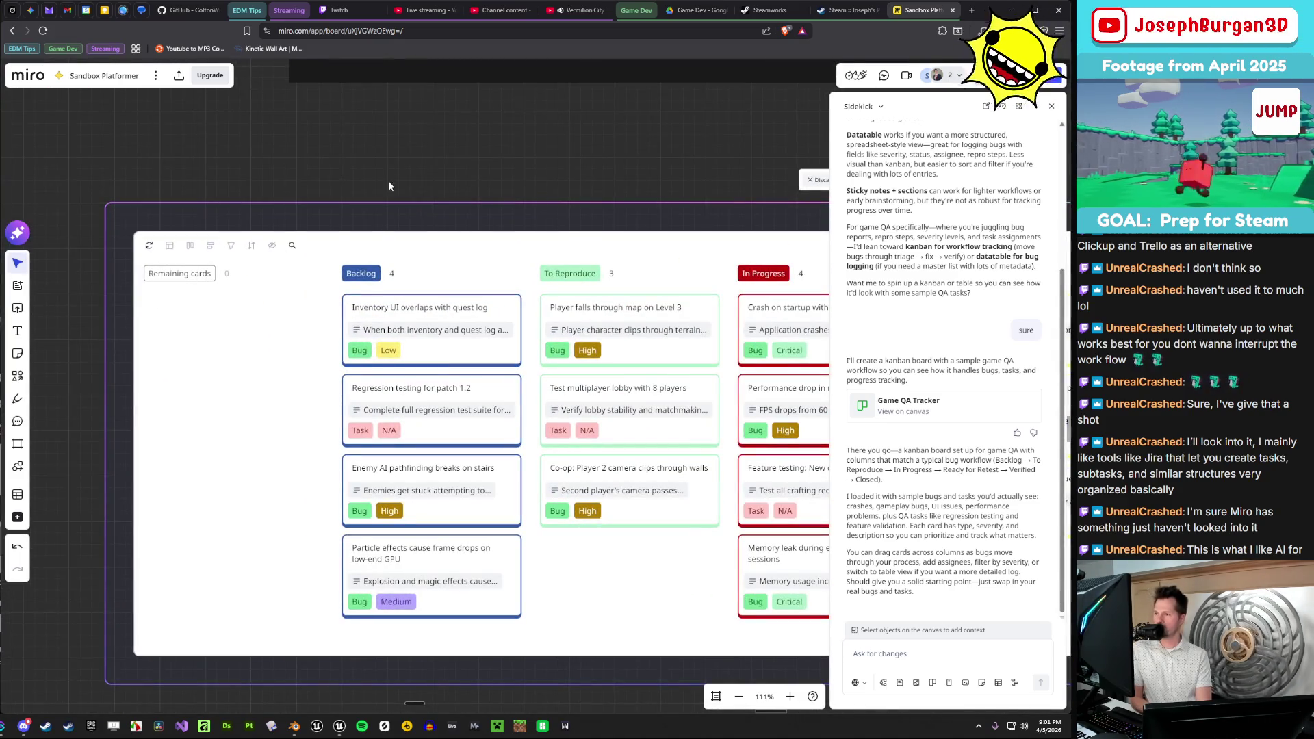
pyautogui.scroll(1, 438, 198)
pyautogui.moveTo(438, 199); pyautogui.dragTo(352, 253)
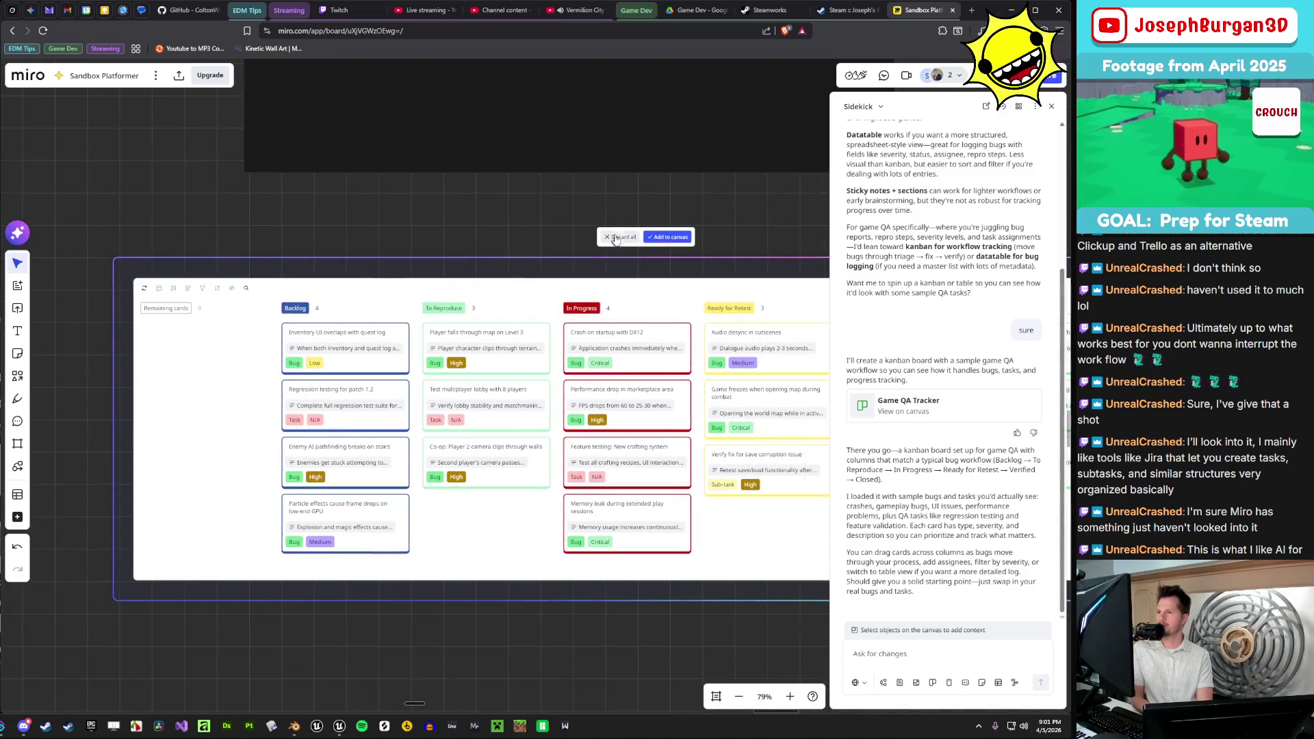
pyautogui.click(665, 238)
# - Check the kanban's field visibility options, then close the Sidekick assistant
pyautogui.scroll(4, 140, 287)
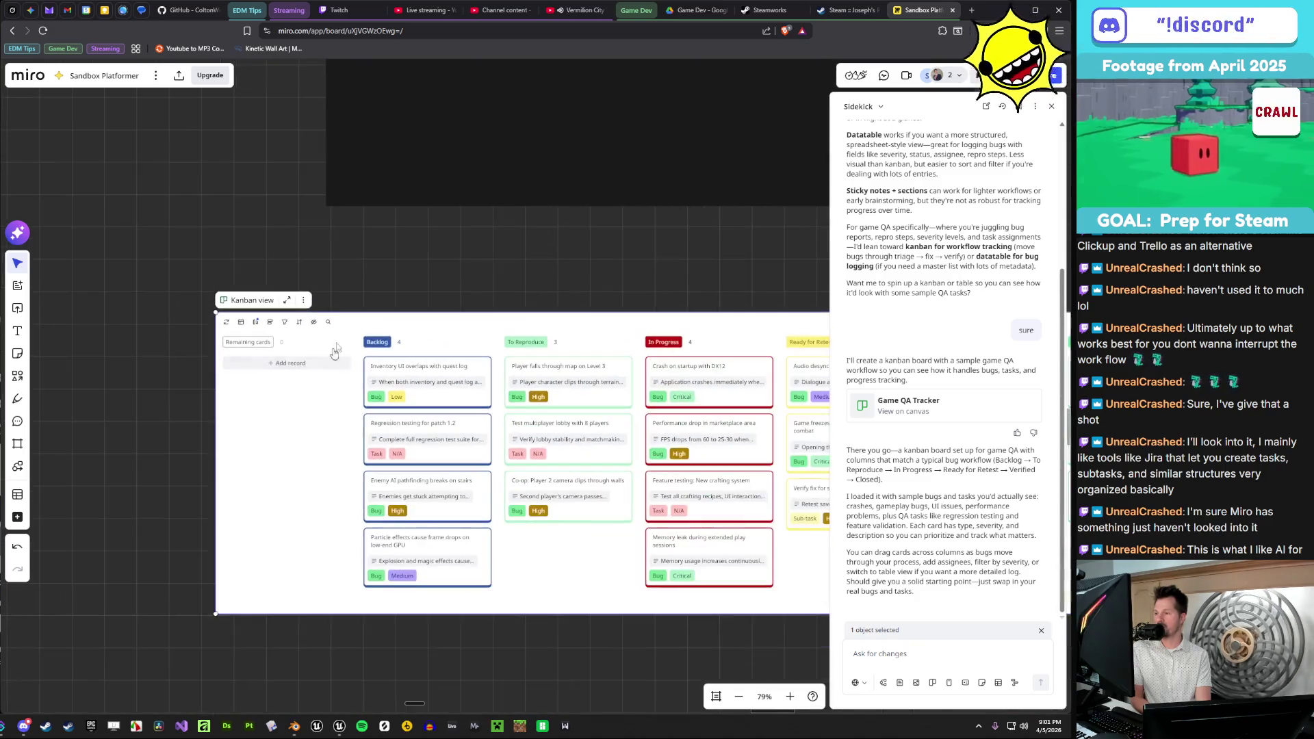
pyautogui.scroll(-4, 310, 342)
pyautogui.click(312, 323)
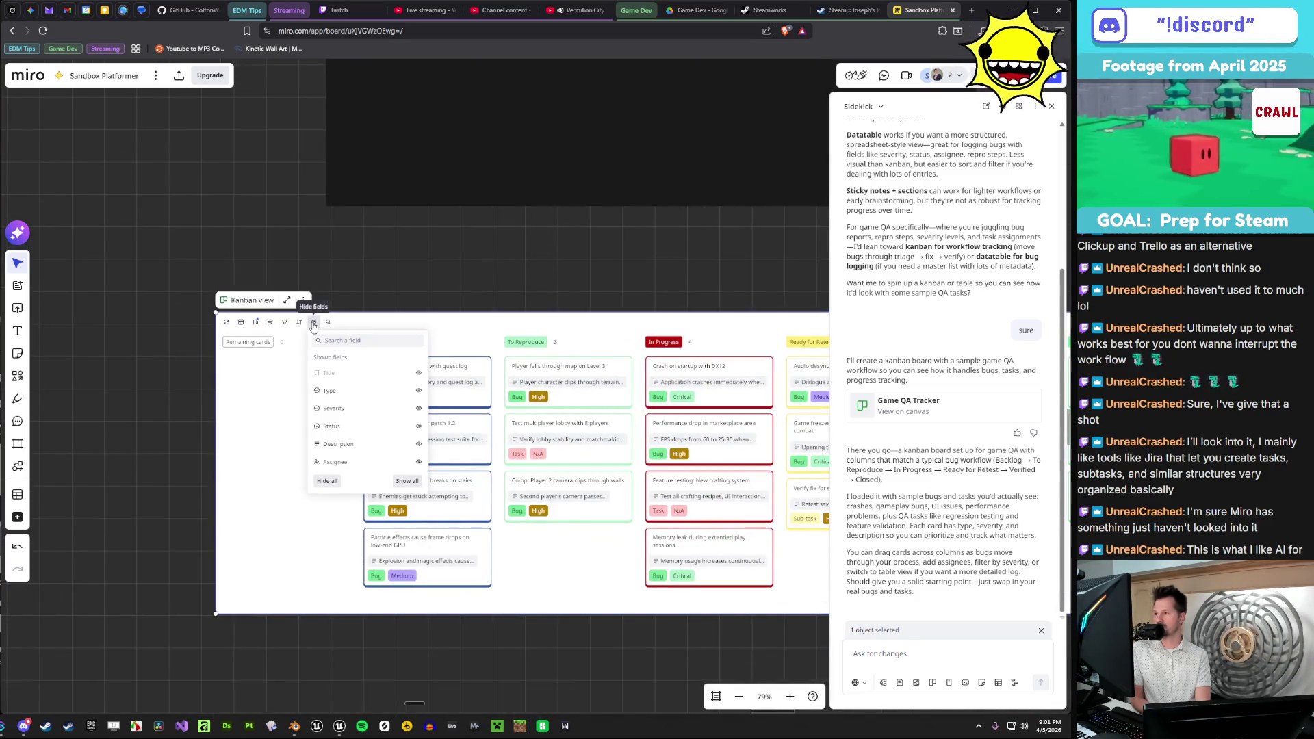
pyautogui.click(375, 284)
pyautogui.scroll(3, 582, 461)
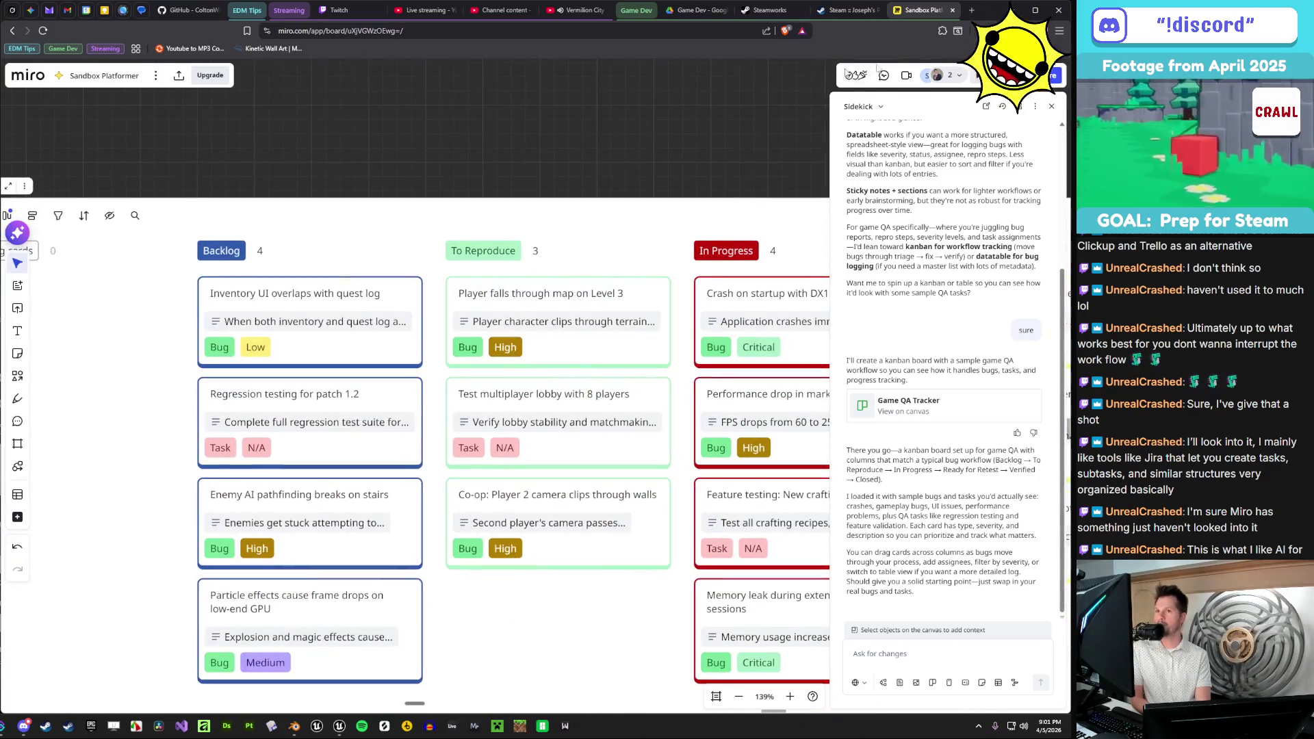
pyautogui.click(1049, 107)
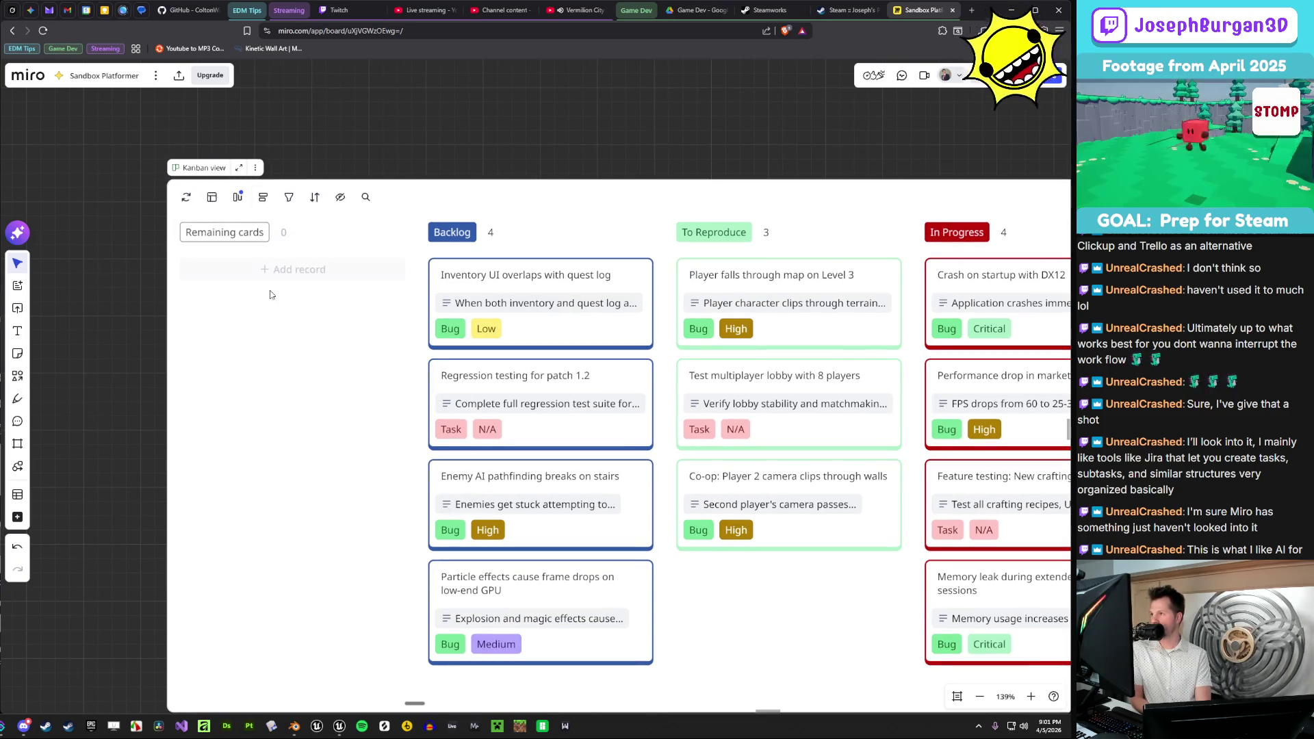
# - Browse the kanban widget's options menu, then reopen the Sidekick chat panel for dictation
pyautogui.click(254, 168)
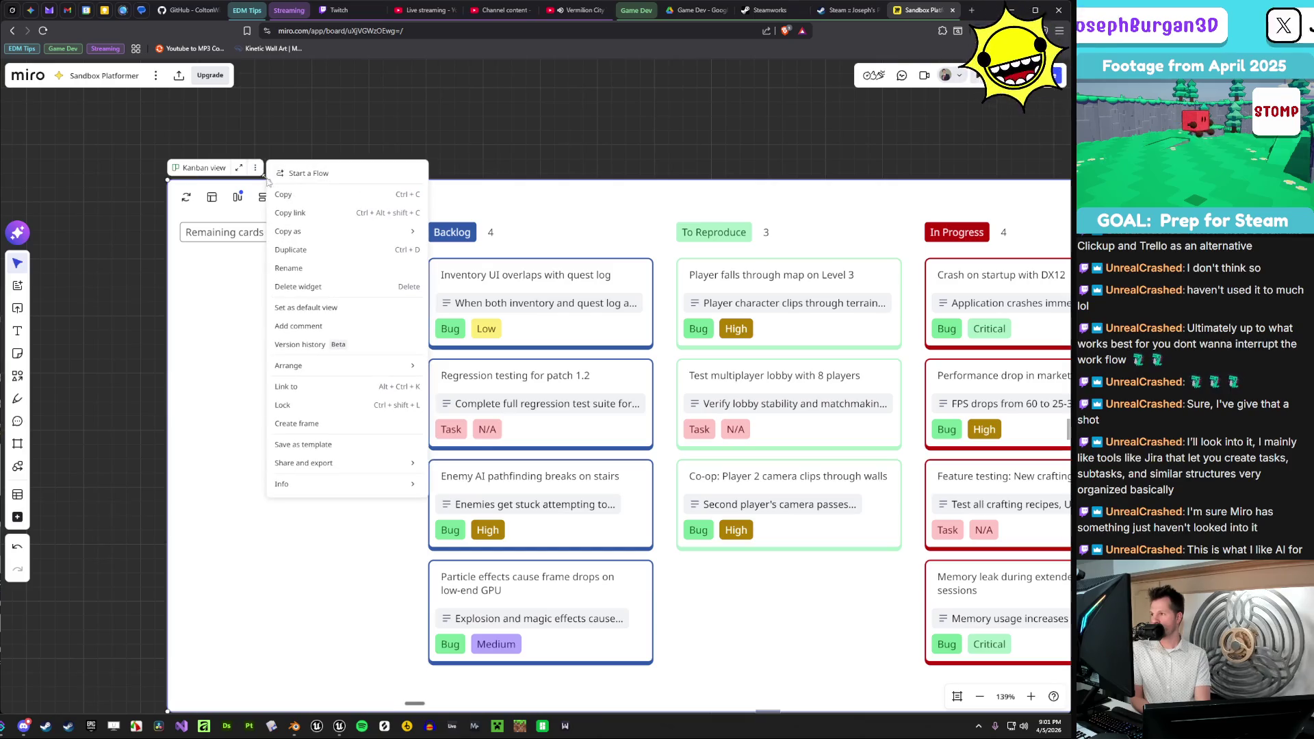
pyautogui.moveTo(289, 369)
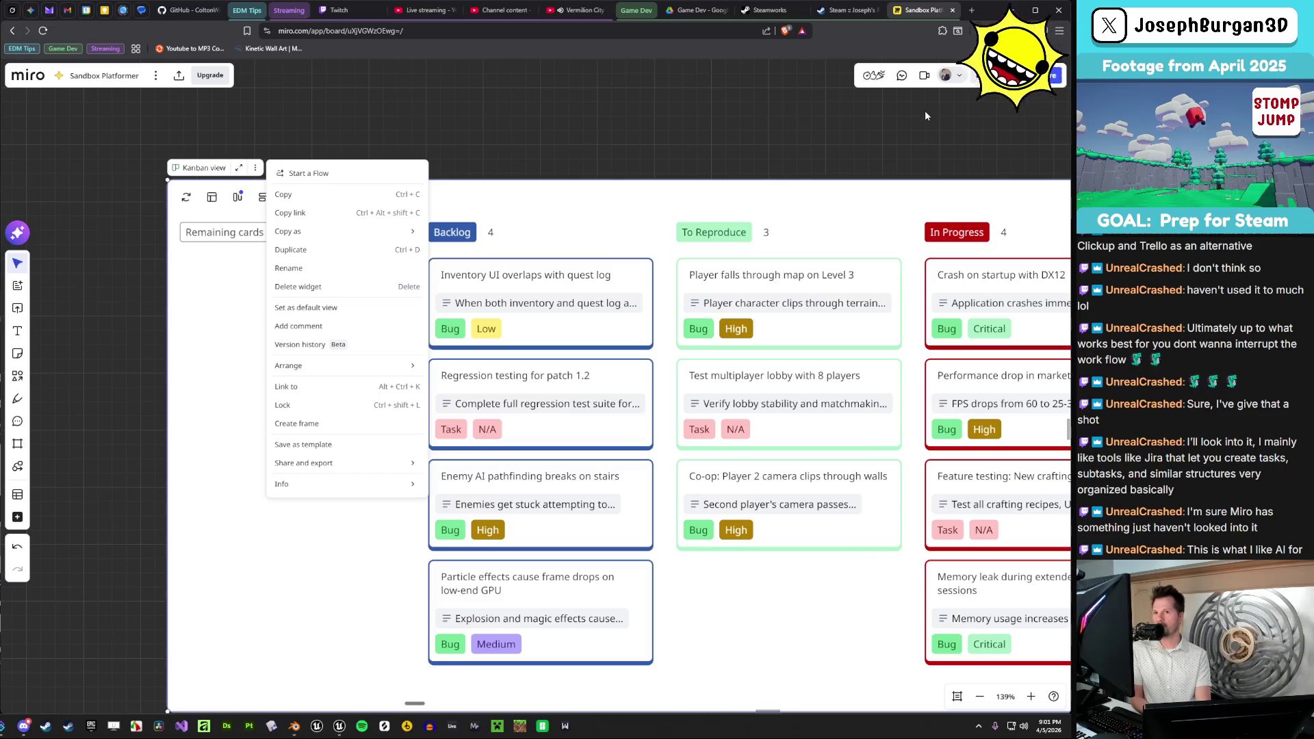
pyautogui.click(572, 114)
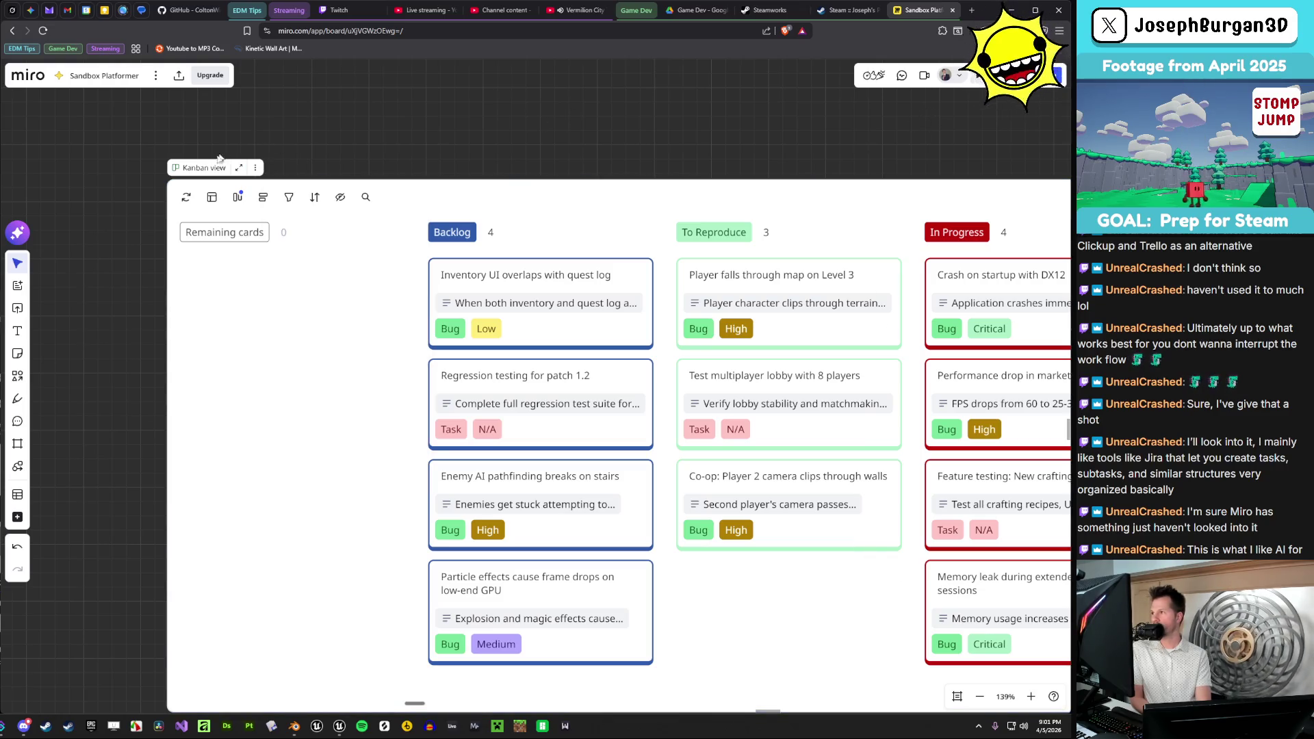
pyautogui.click(21, 235)
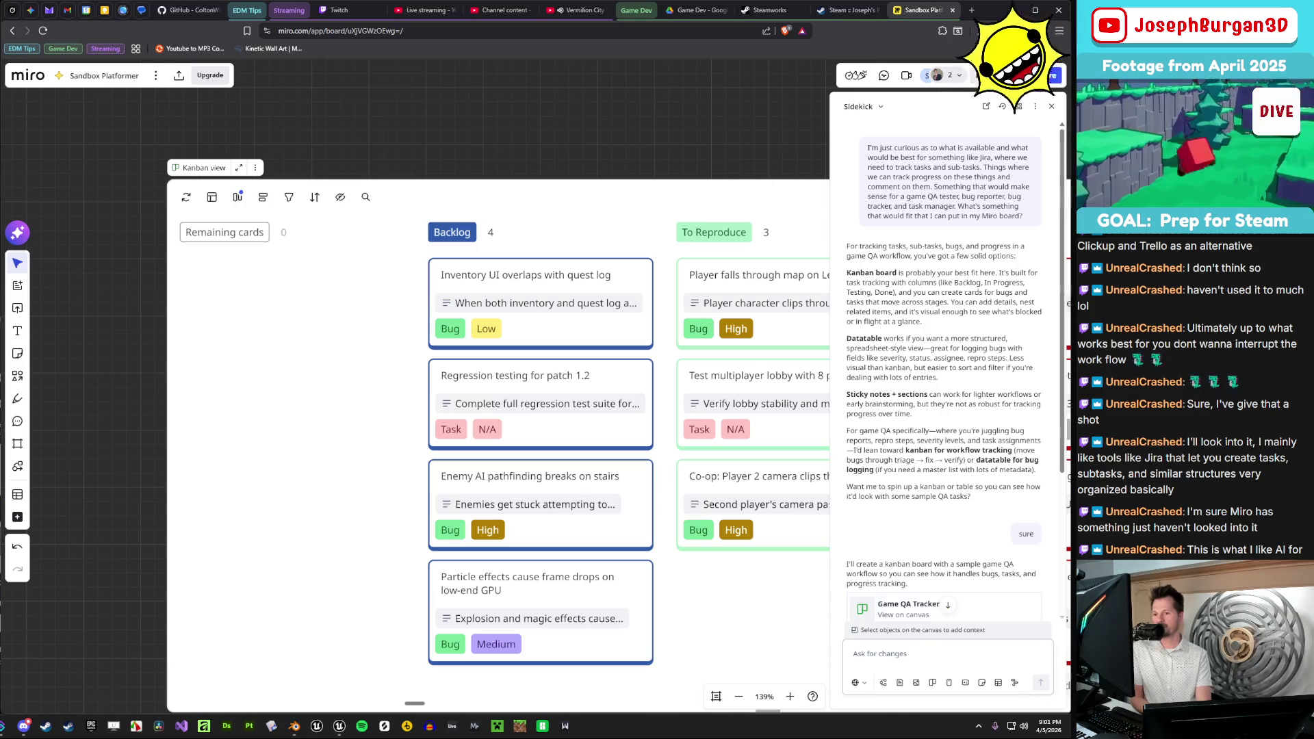
pyautogui.scroll(-2, 920, 547)
pyautogui.press('ctrl+super')
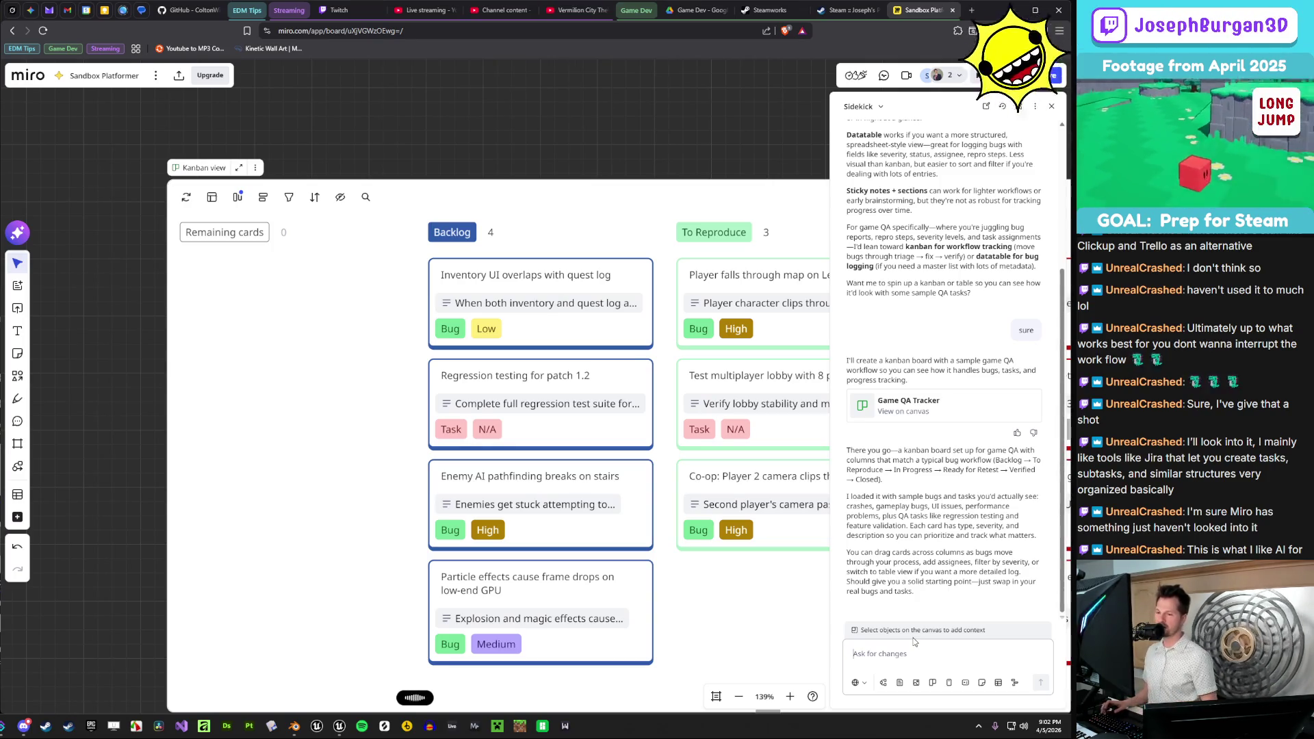
# - Ask Sidekick to make the glaring Kanban background black or darker, and search the widget options for colours
pyautogui.write('The background of this Kanban view is blowing my eyes up. Can you fix that and make it black or something, please, and thank you!')
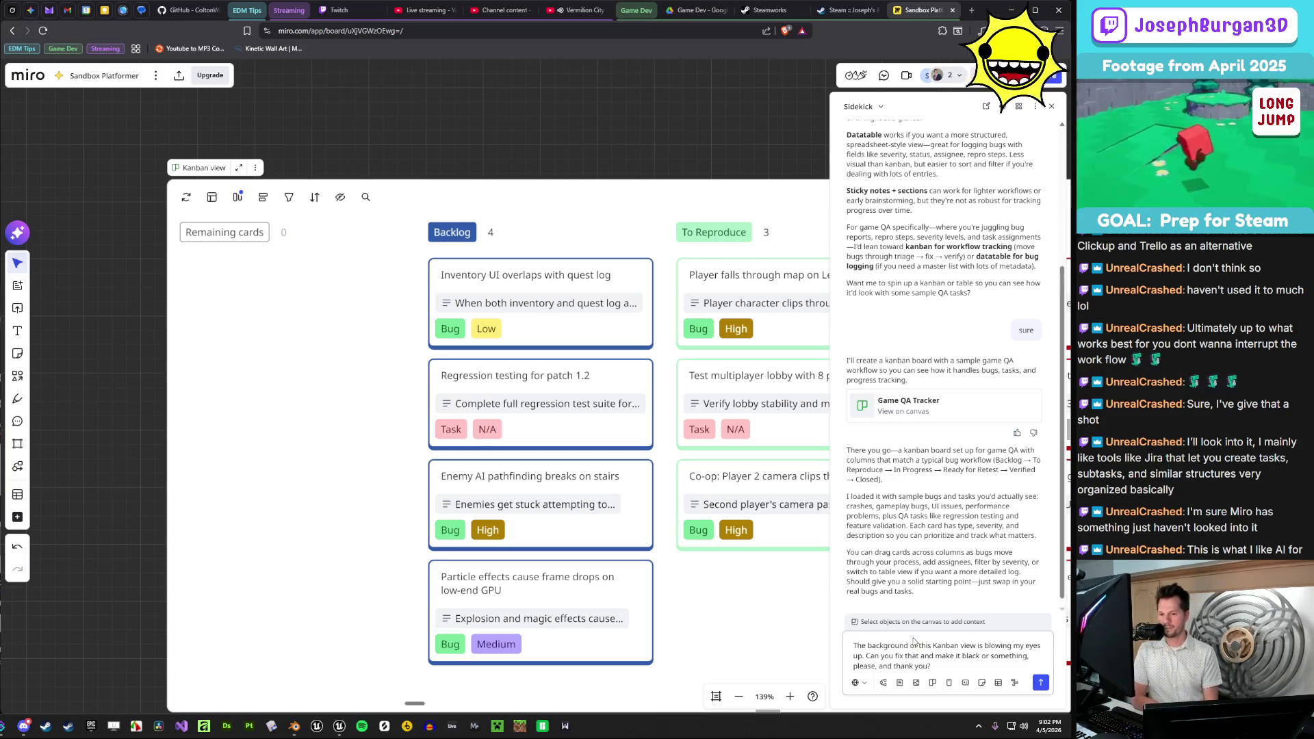
pyautogui.press('Return')
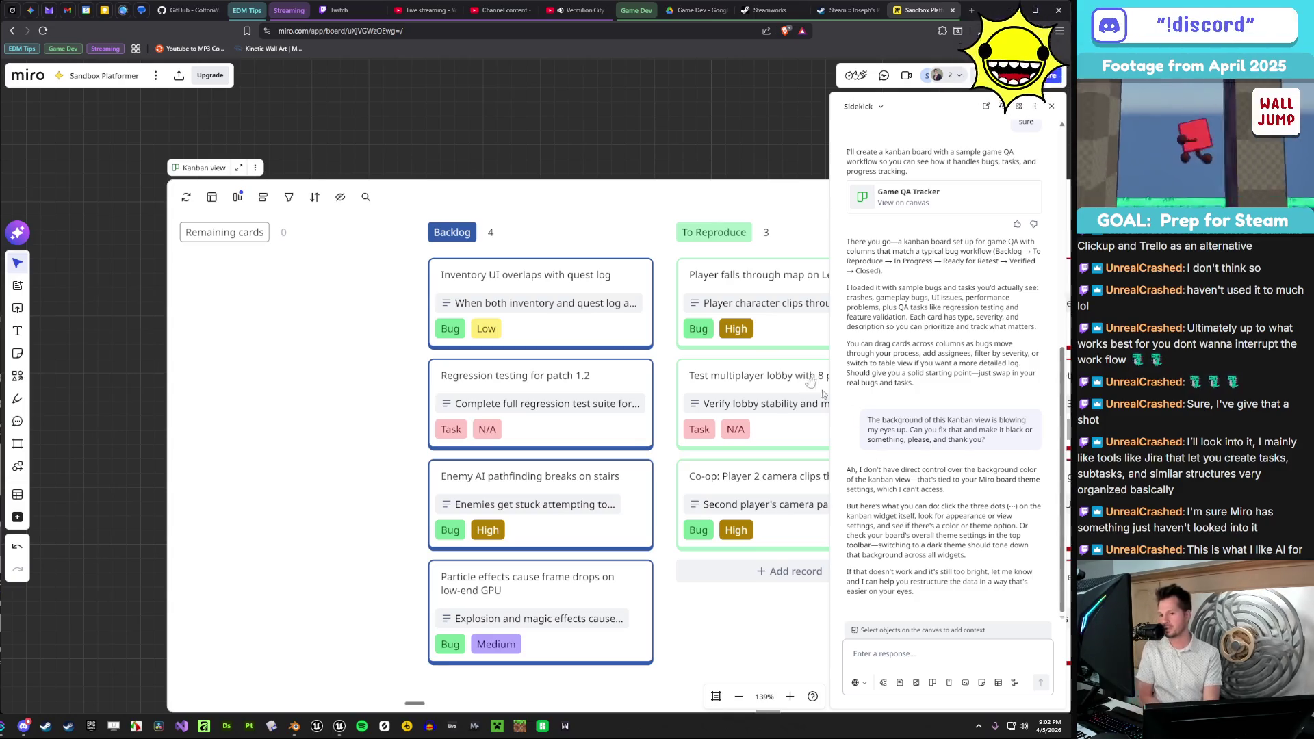
pyautogui.click(251, 167)
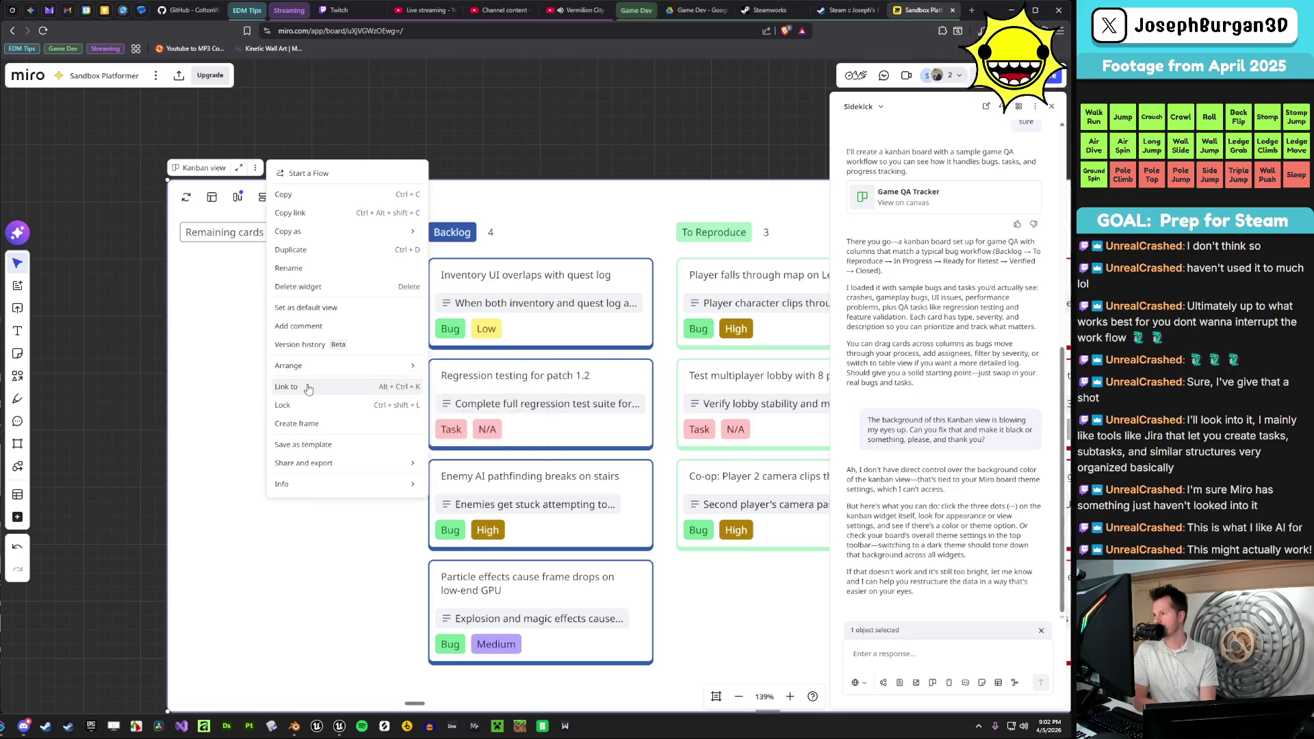
pyautogui.moveTo(307, 484)
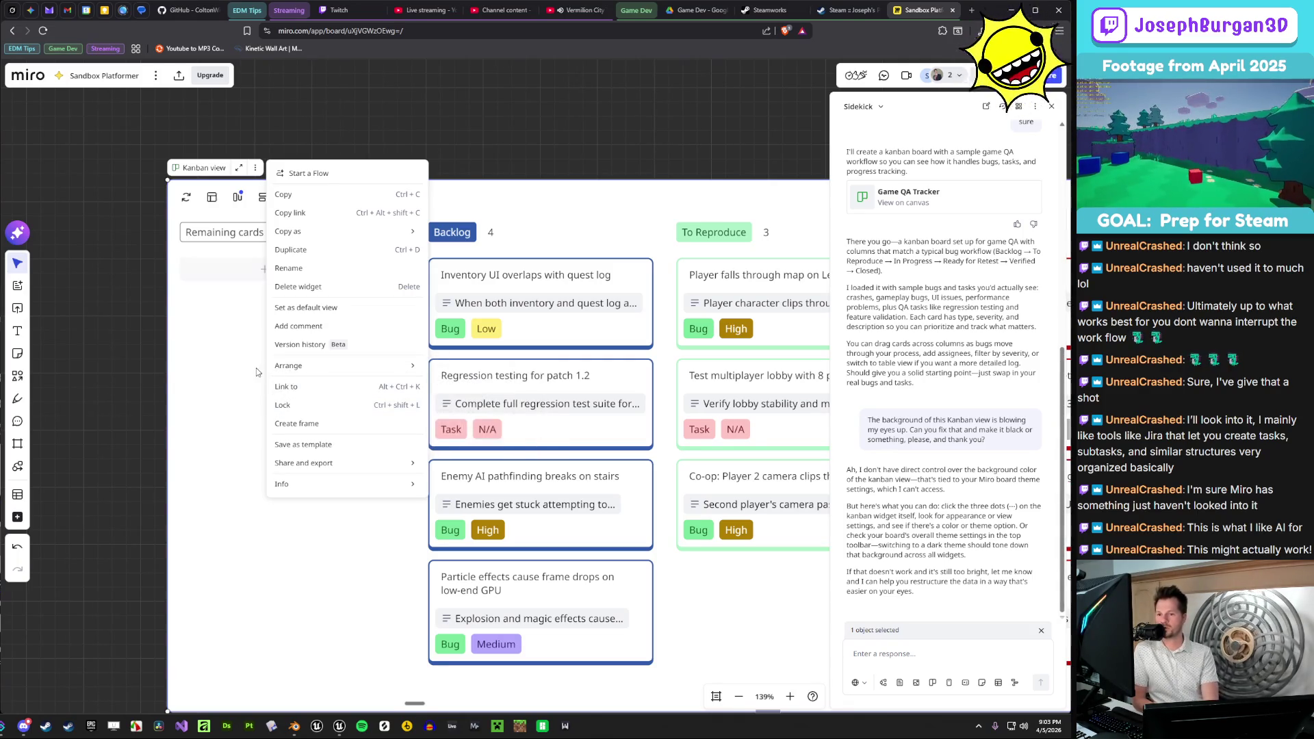
pyautogui.moveTo(281, 361)
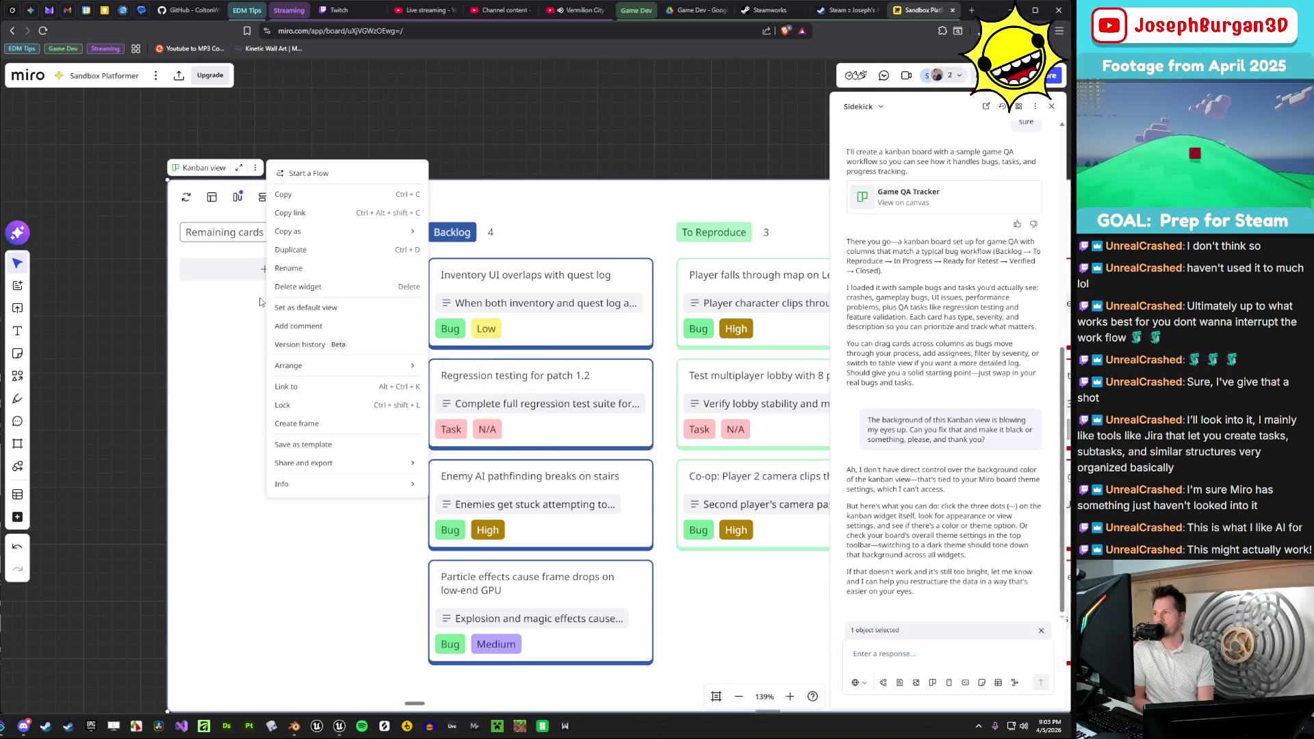
pyautogui.click(165, 298)
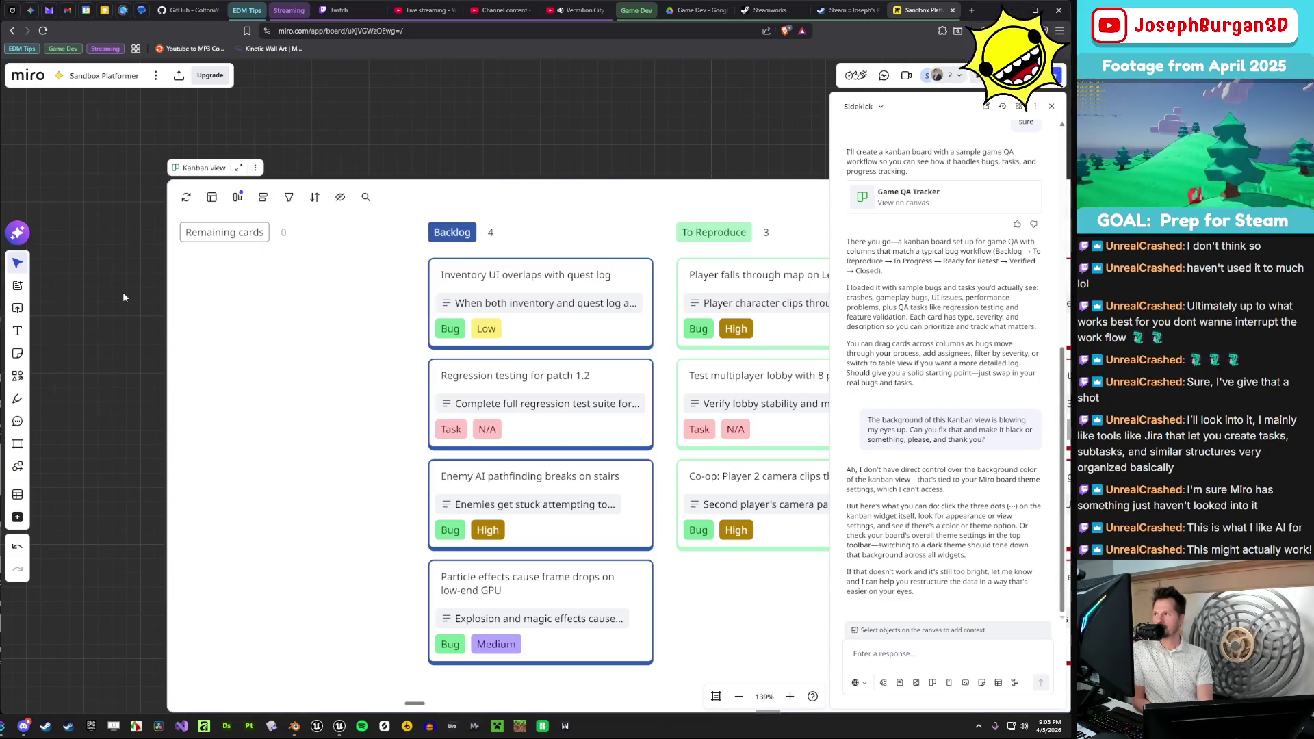
pyautogui.scroll(-5, 165, 274)
pyautogui.scroll(4, 219, 234)
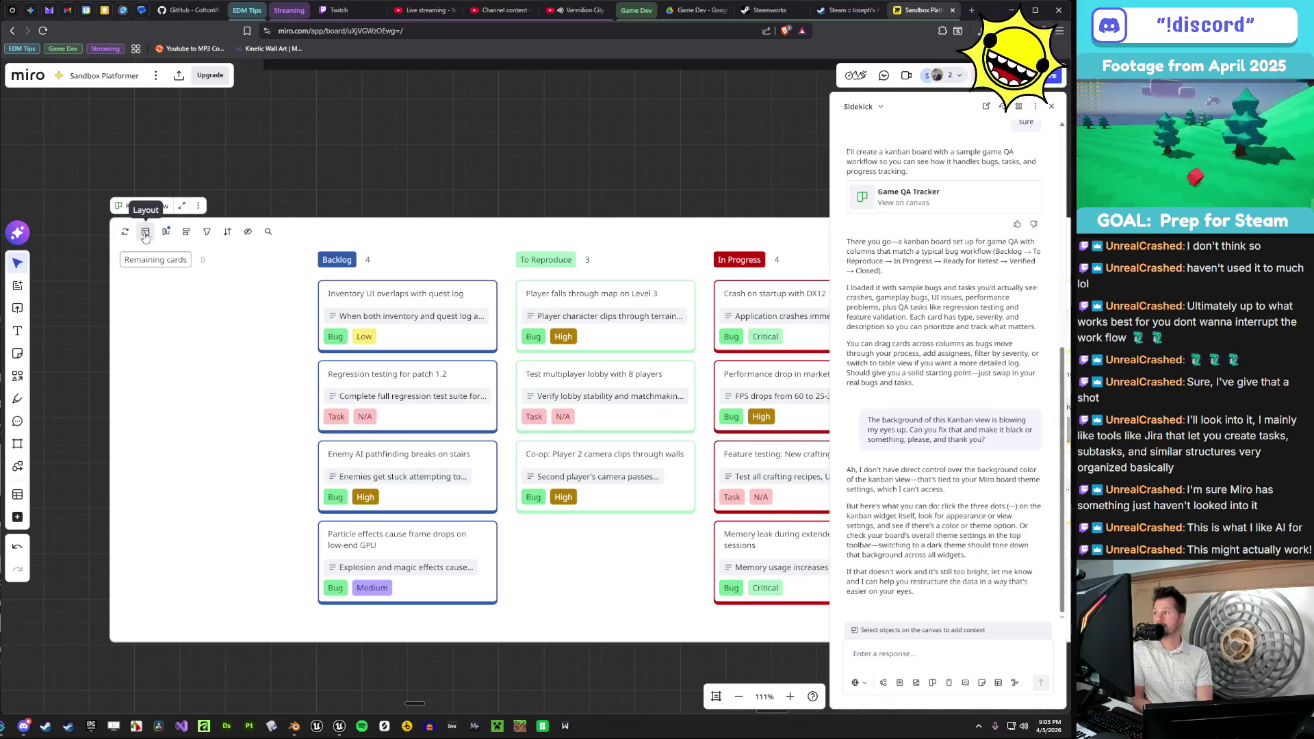
pyautogui.click(146, 233)
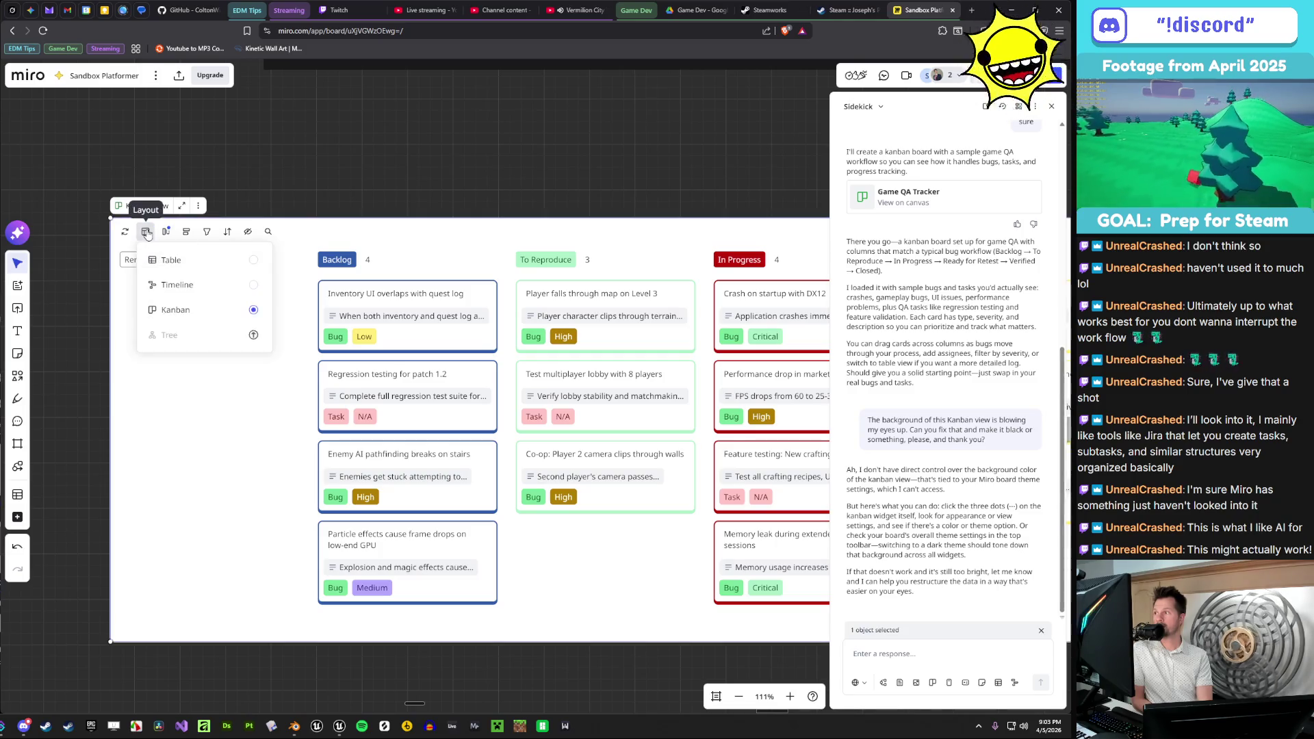
pyautogui.click(176, 285)
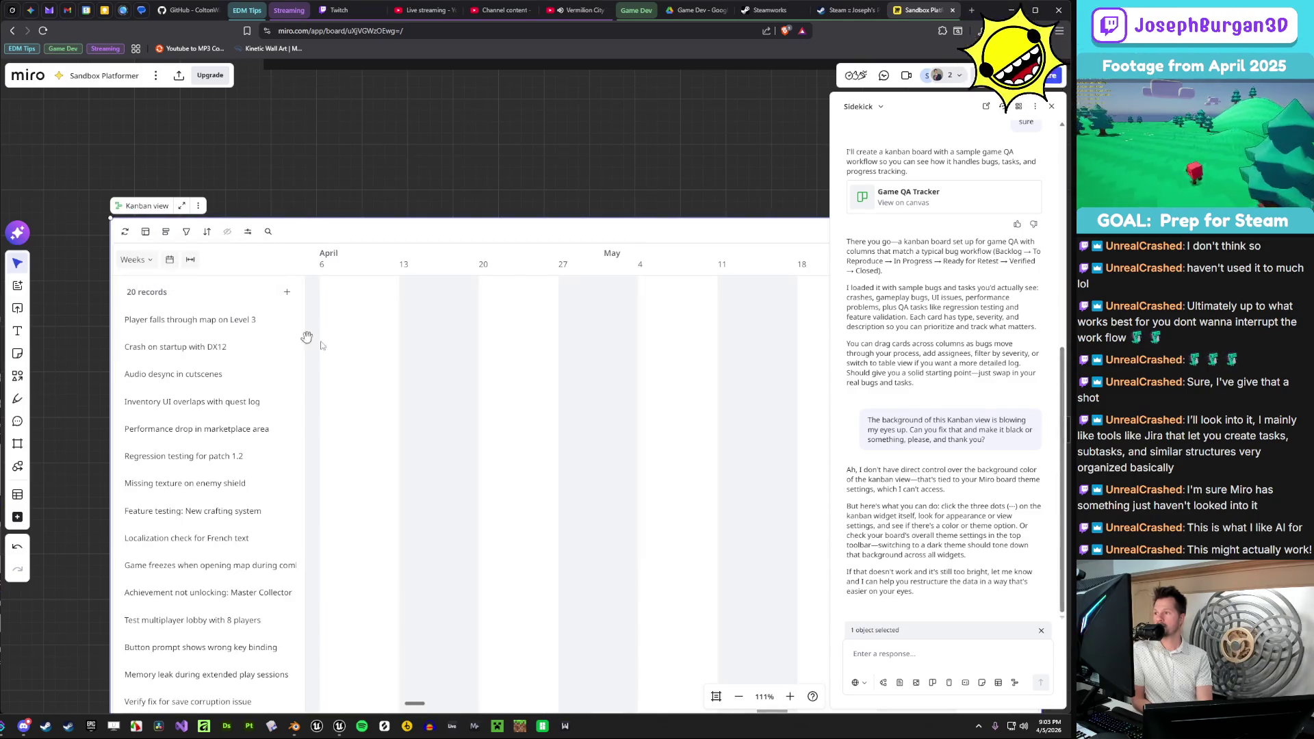
pyautogui.scroll(-5, 379, 350)
pyautogui.scroll(5, 380, 351)
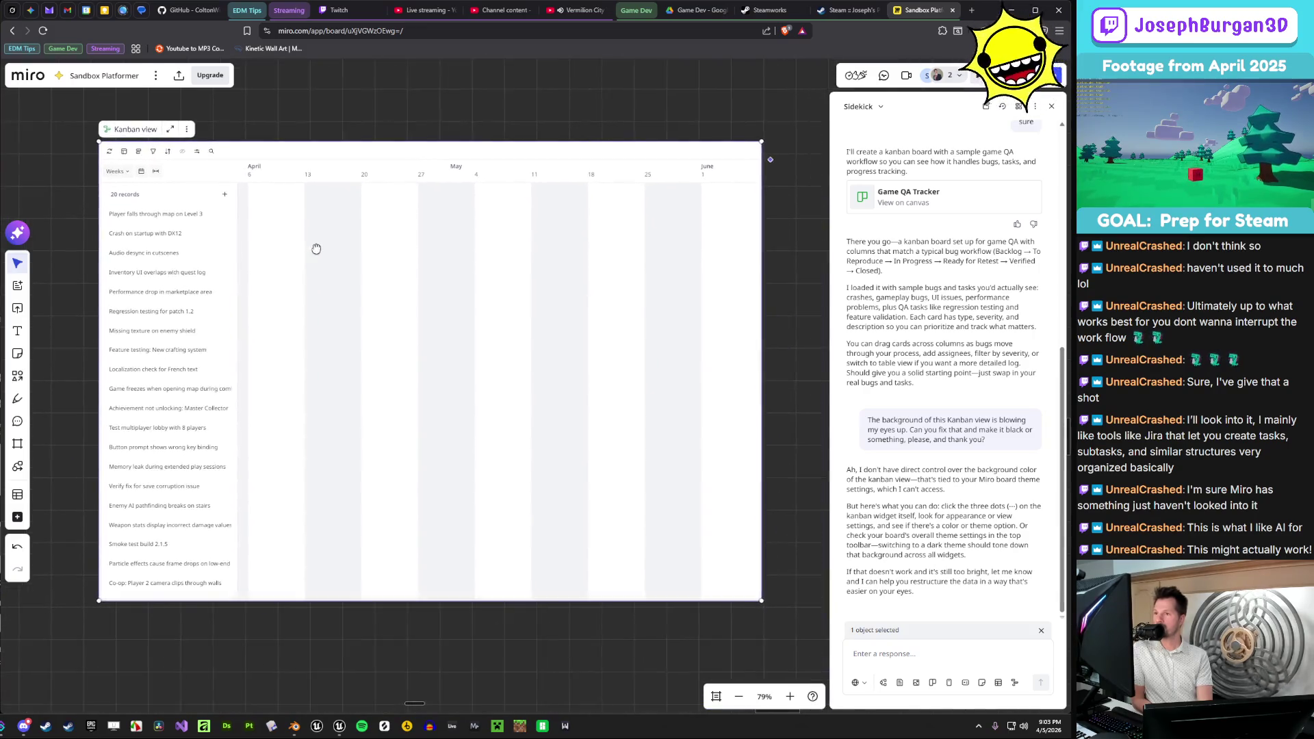
pyautogui.click(131, 171)
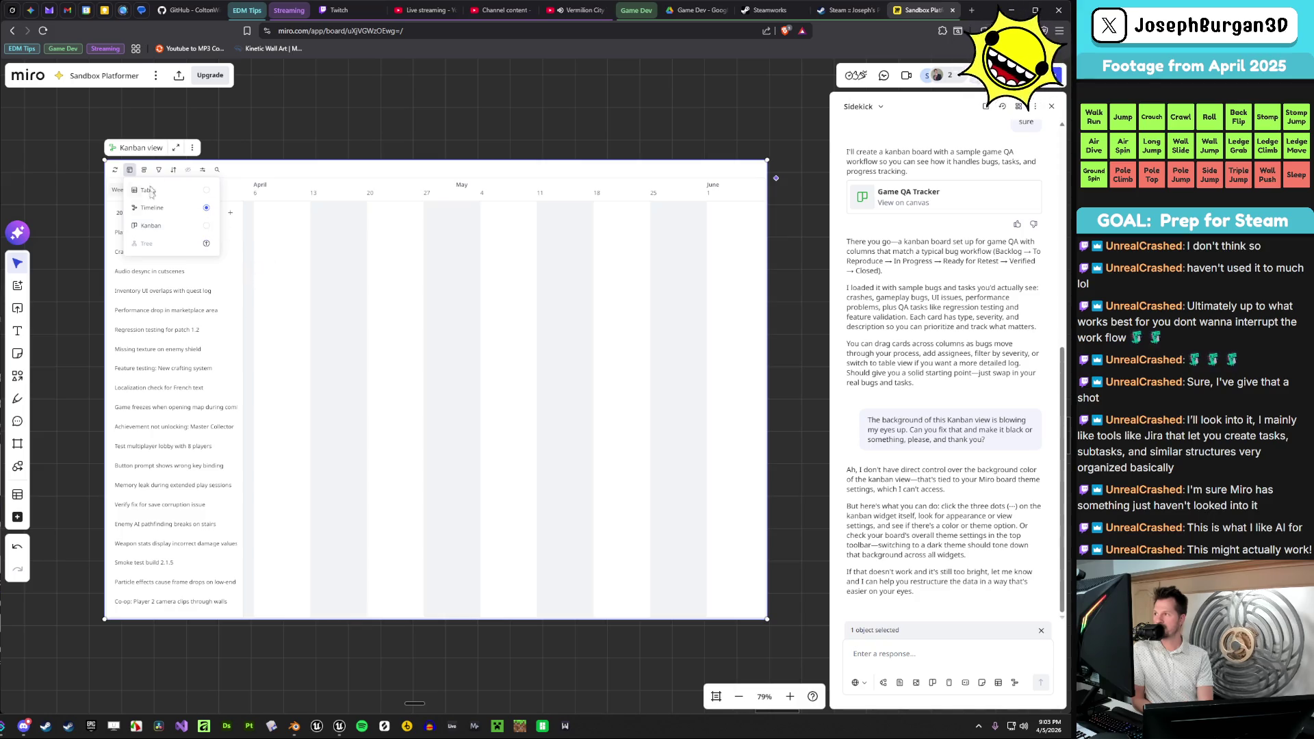
pyautogui.click(159, 228)
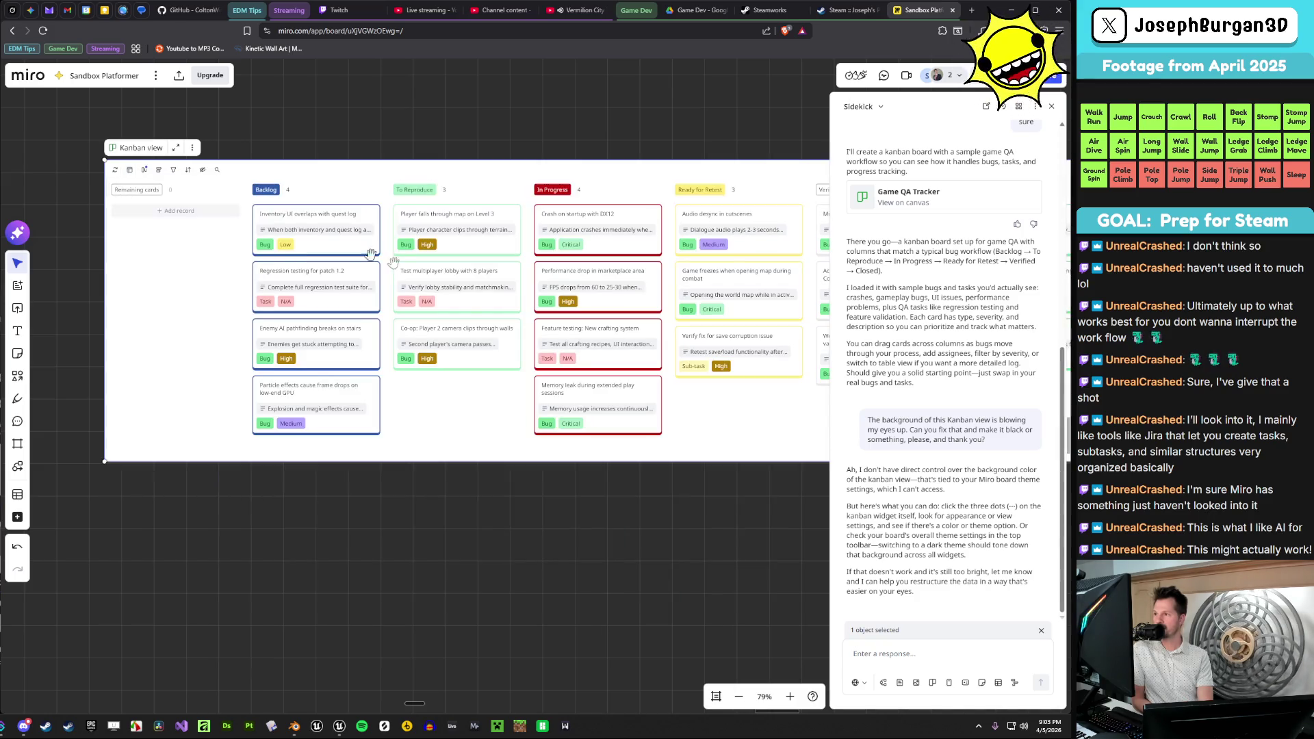
pyautogui.click(131, 171)
pyautogui.click(152, 208)
pyautogui.click(131, 171)
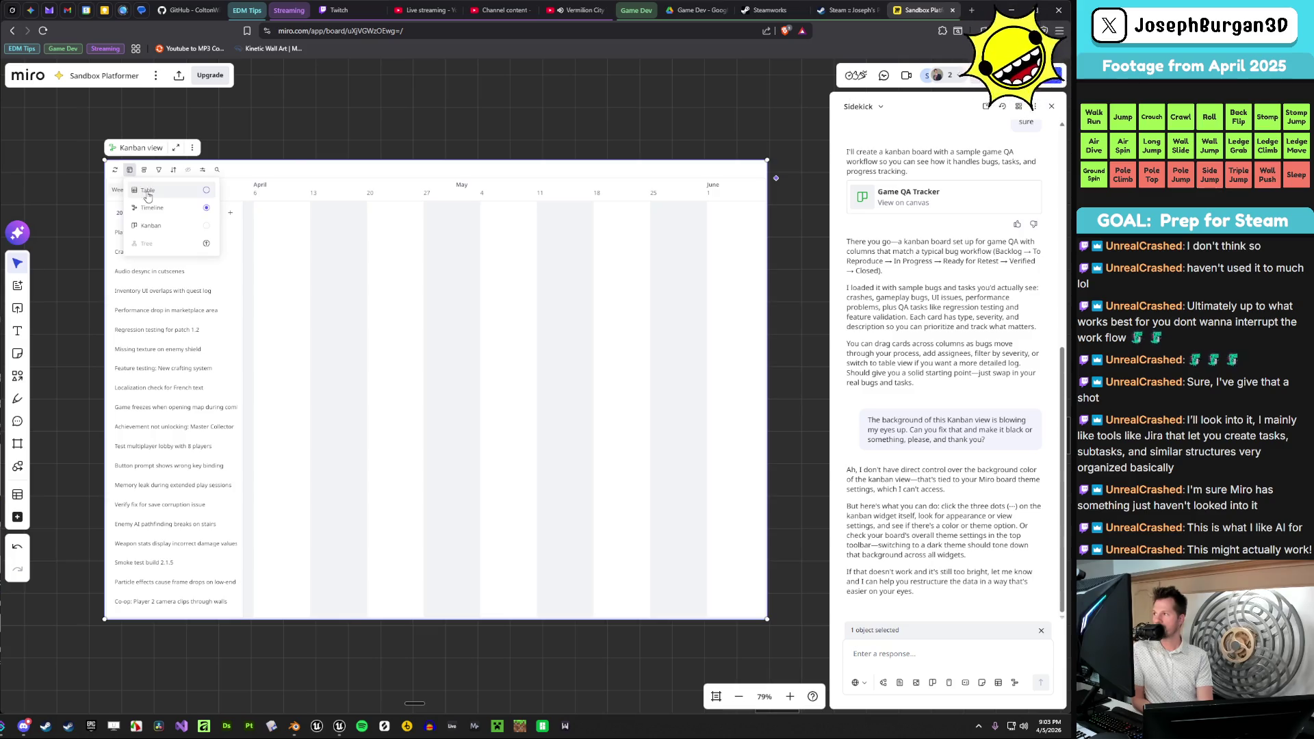
pyautogui.click(147, 197)
pyautogui.scroll(2, 225, 221)
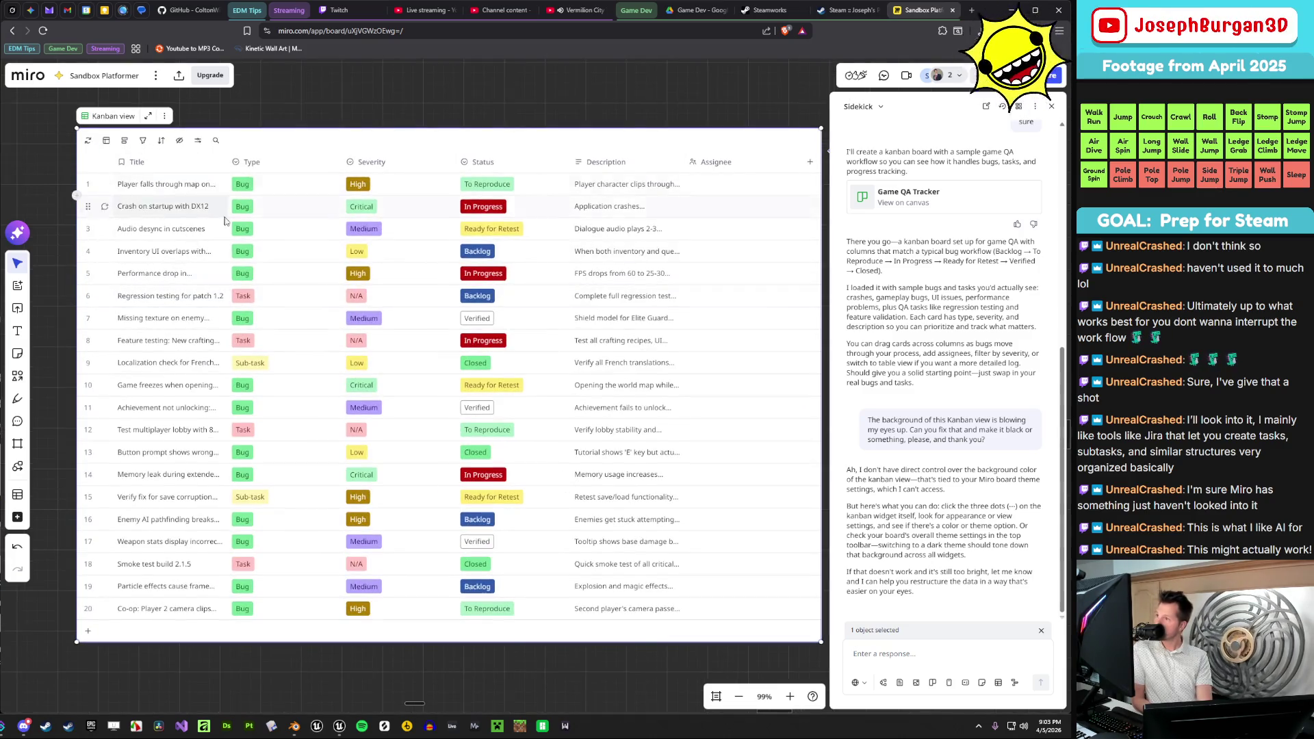
pyautogui.scroll(-1, 225, 220)
pyautogui.click(119, 148)
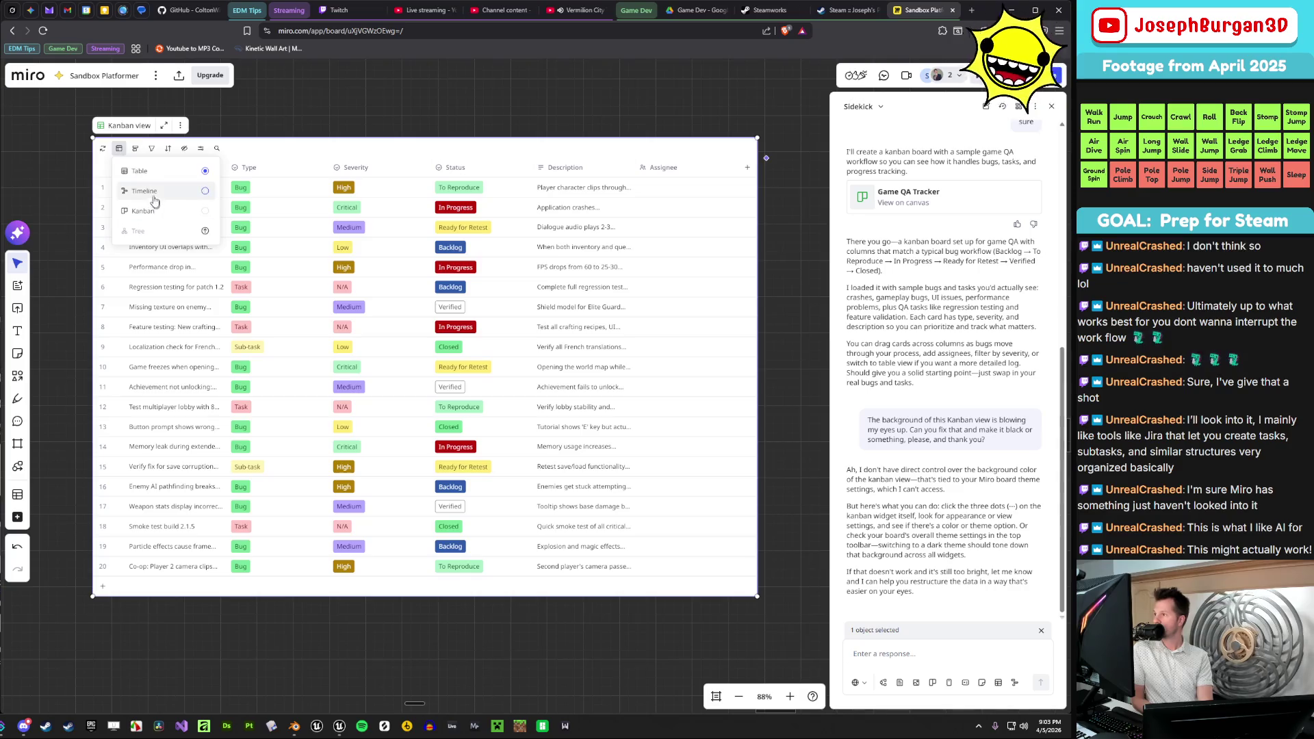
pyautogui.click(146, 192)
pyautogui.click(121, 152)
pyautogui.click(141, 215)
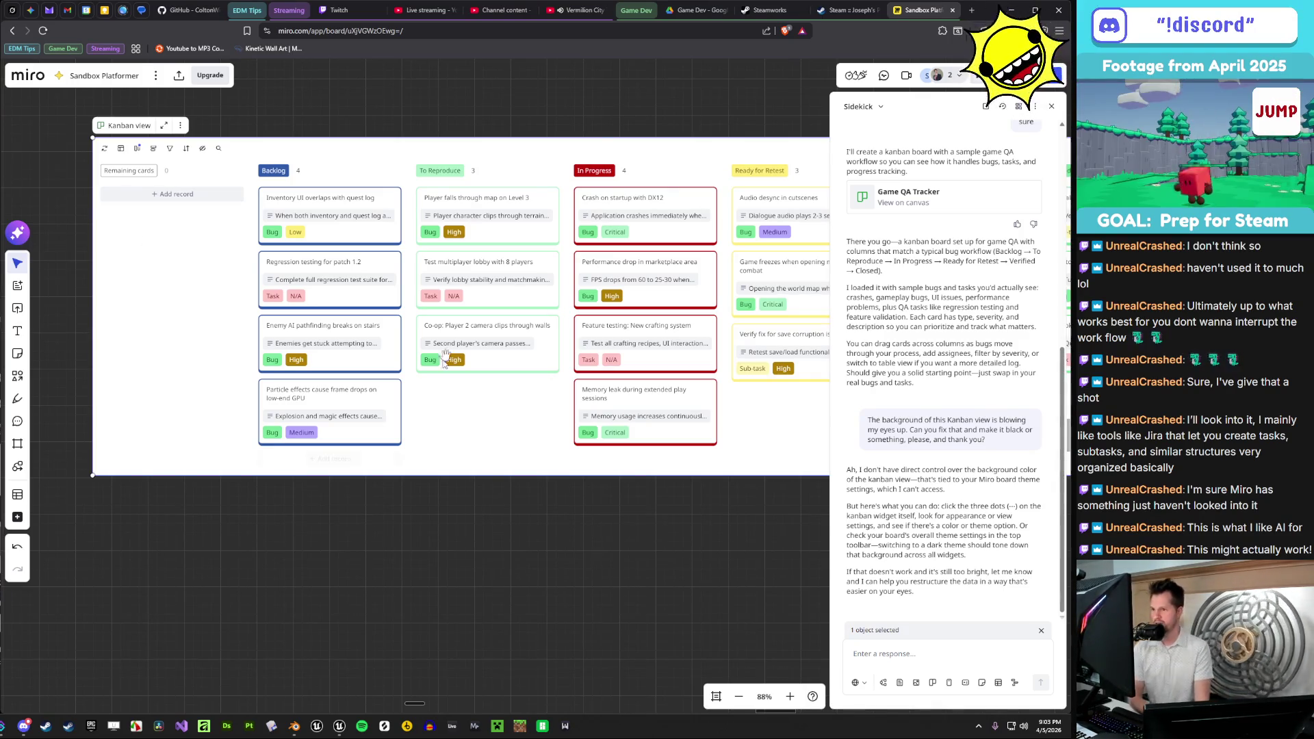
pyautogui.scroll(-5, 359, 523)
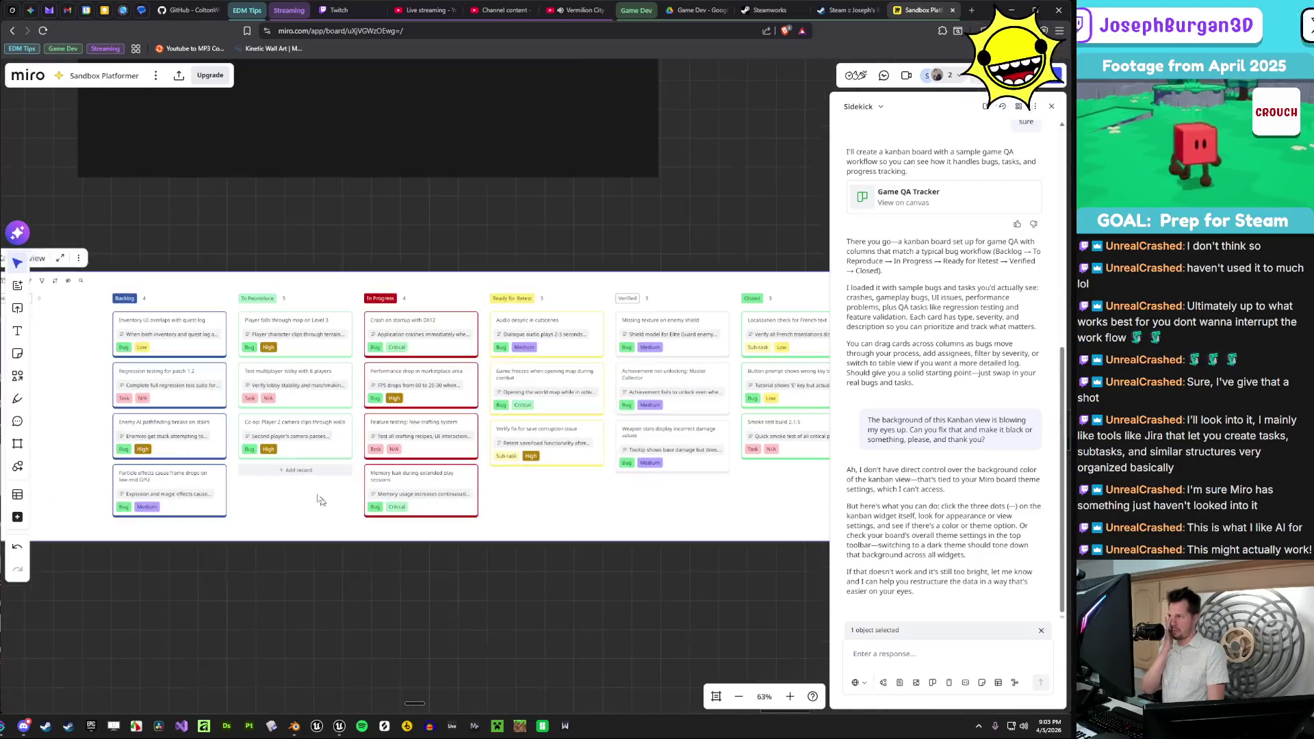
pyautogui.scroll(6, 175, 525)
pyautogui.click(375, 300)
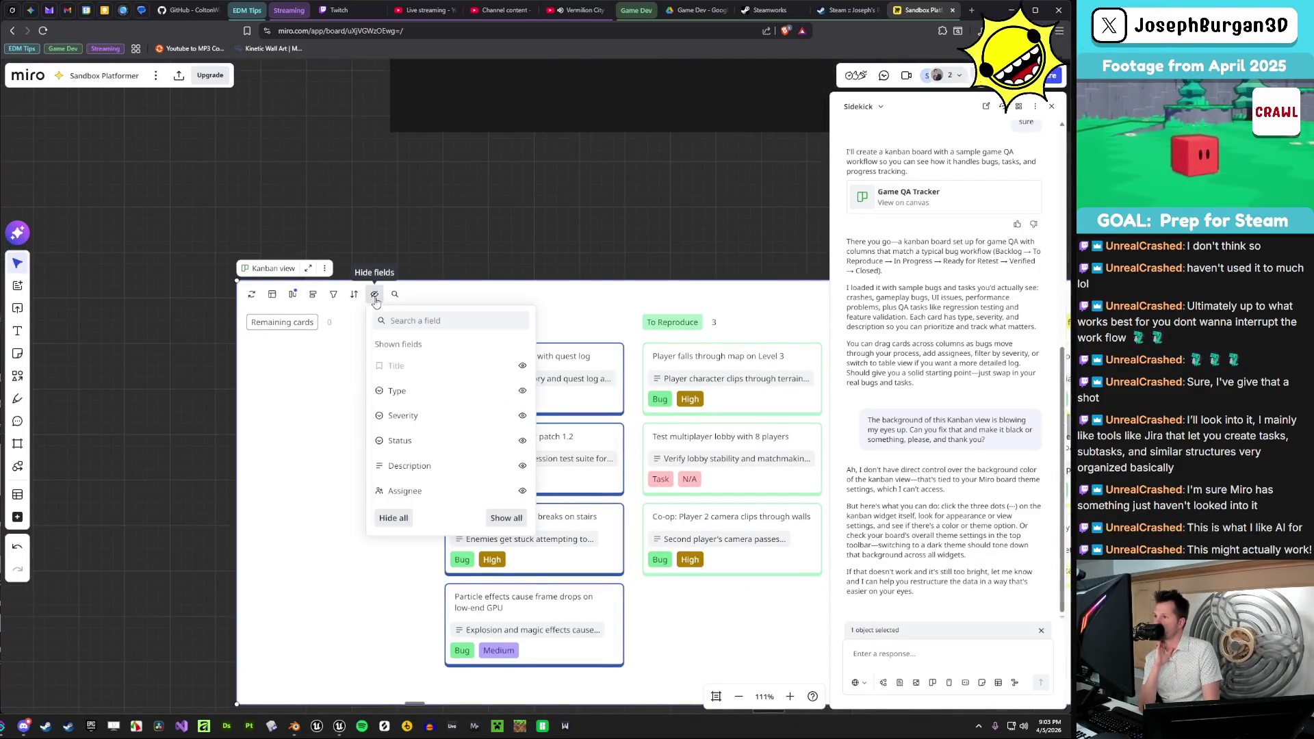
pyautogui.click(375, 300)
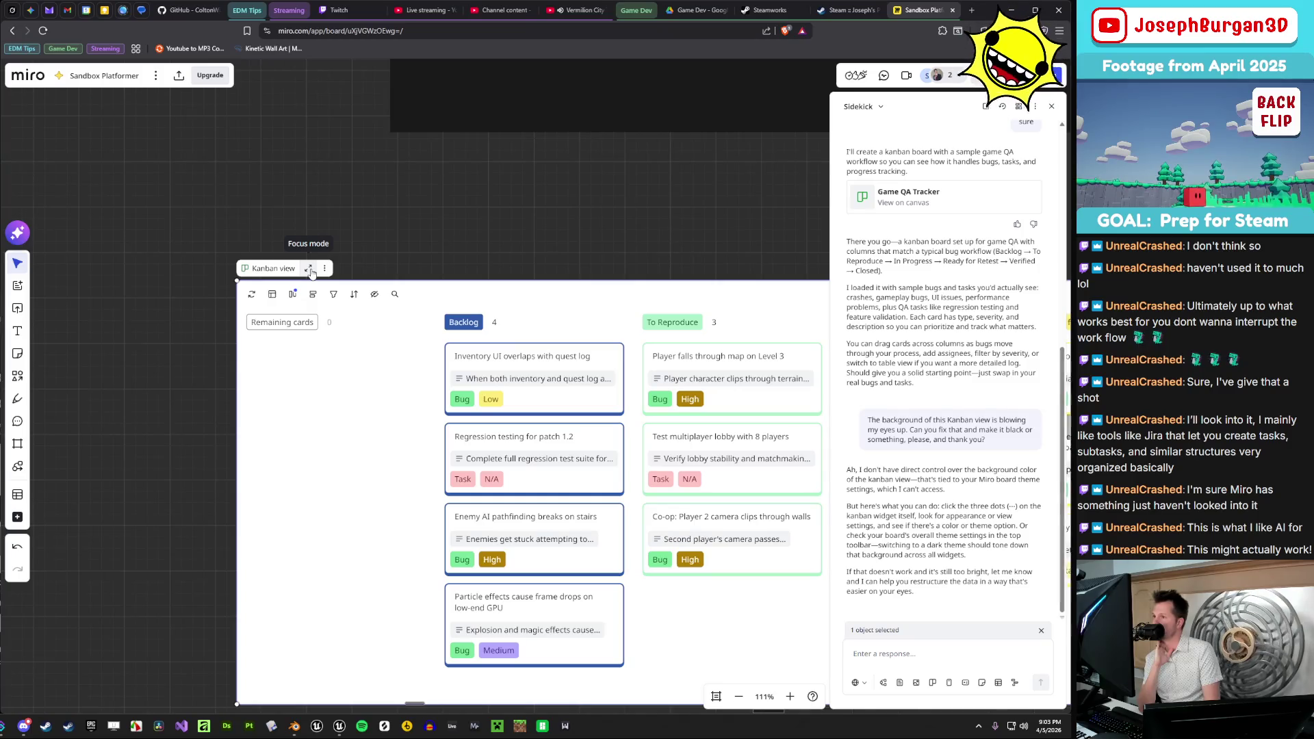
pyautogui.click(309, 270)
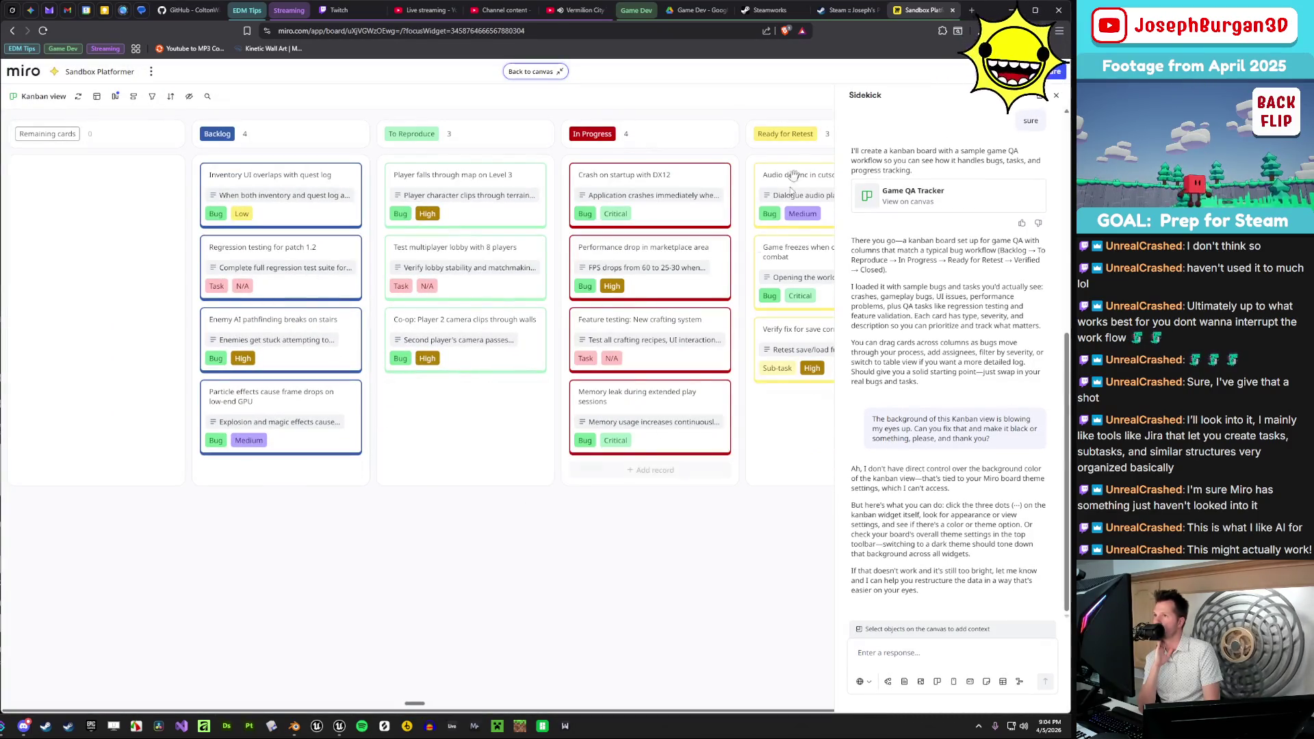
# - Close the Sidekick panel, scroll across the columns to Closed, and return to the canvas
pyautogui.click(1055, 96)
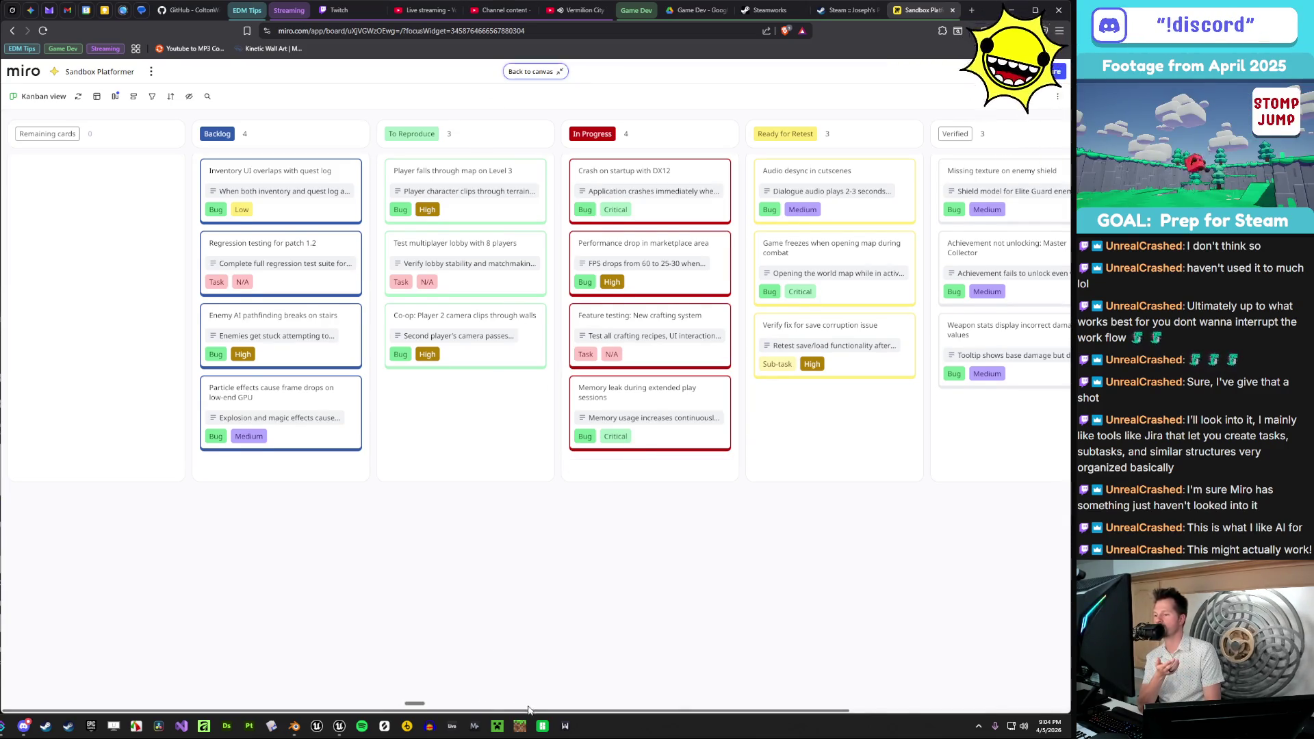
pyautogui.moveTo(532, 711); pyautogui.dragTo(878, 687)
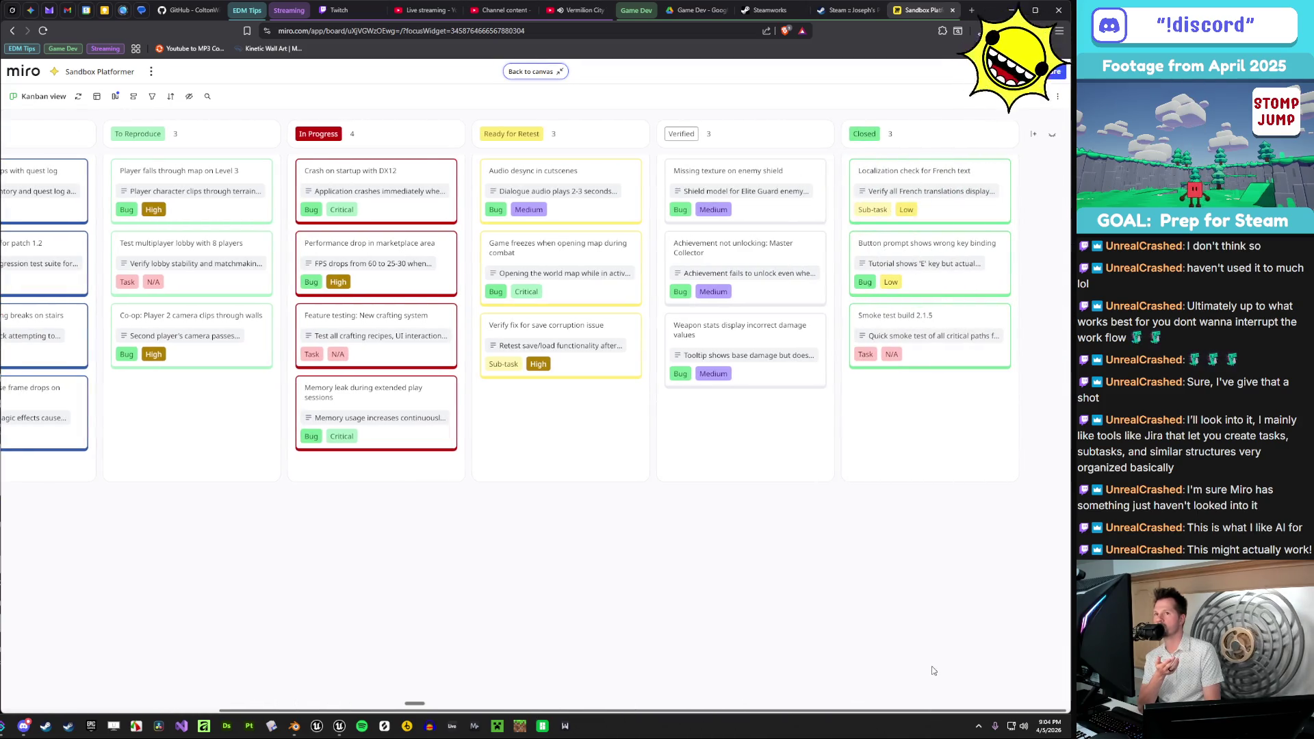
pyautogui.click(518, 72)
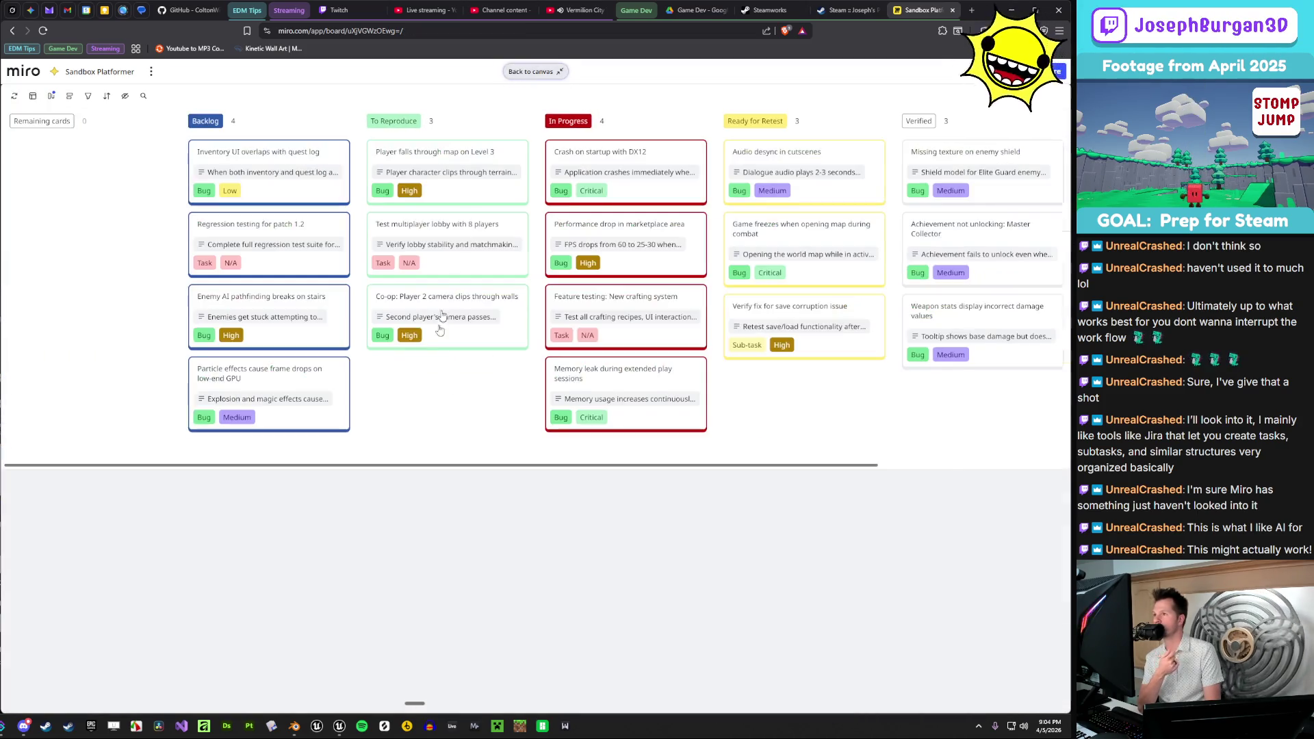
pyautogui.scroll(-3, 430, 407)
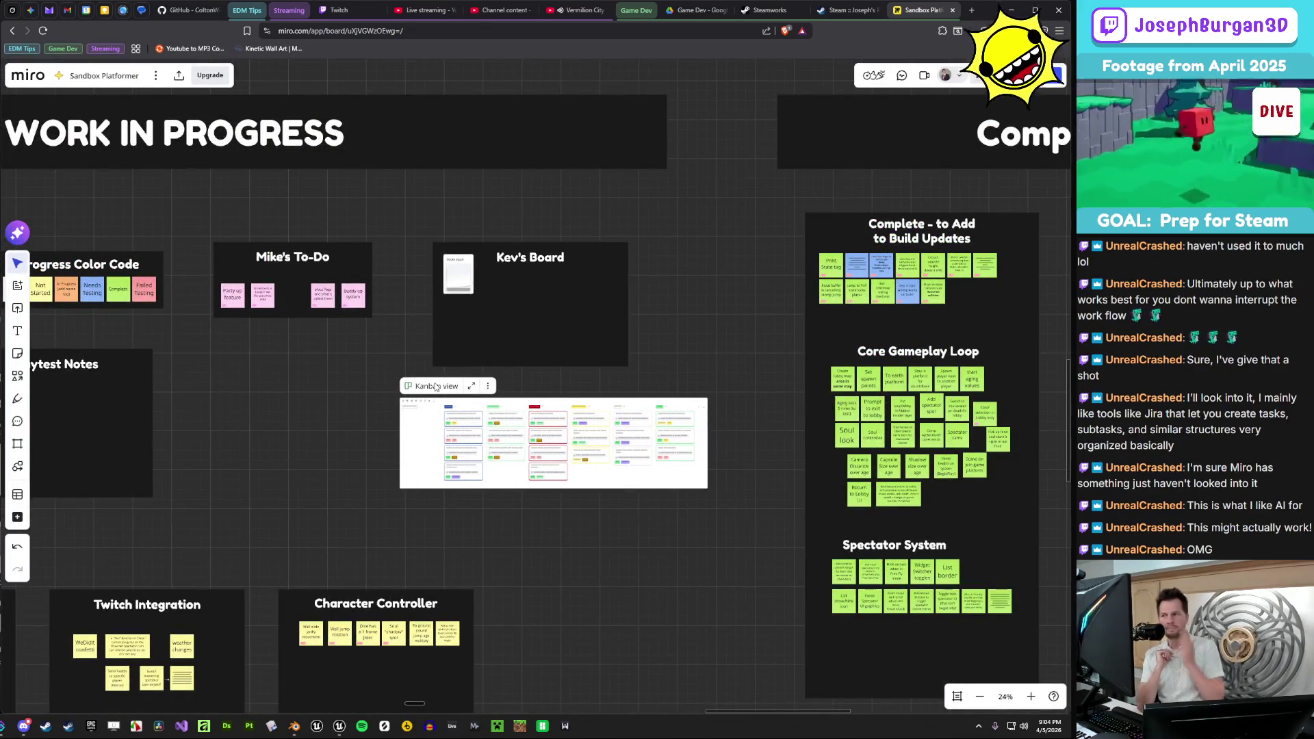
# - Zoom into the Kanban widget and browse the main menu's View and Board submenus
pyautogui.scroll(5, 497, 381)
pyautogui.scroll(2, 220, 346)
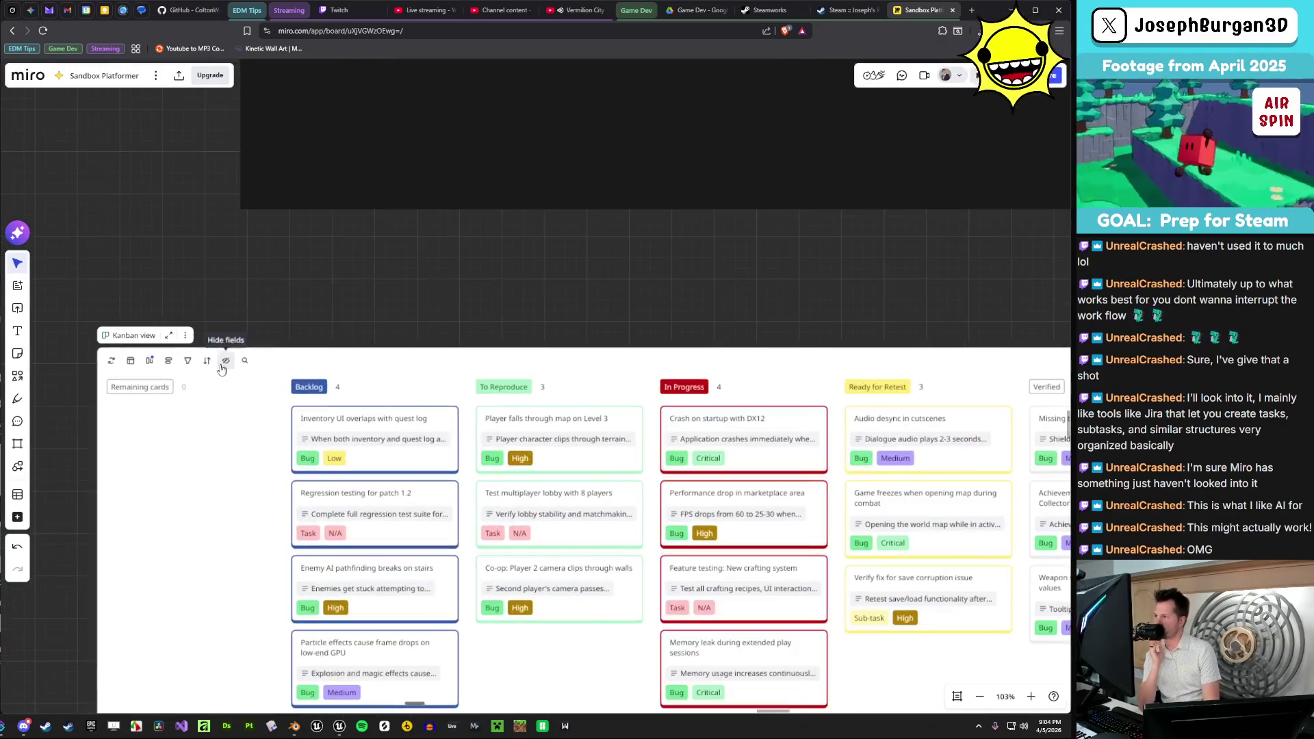
pyautogui.click(159, 76)
pyautogui.moveTo(210, 154)
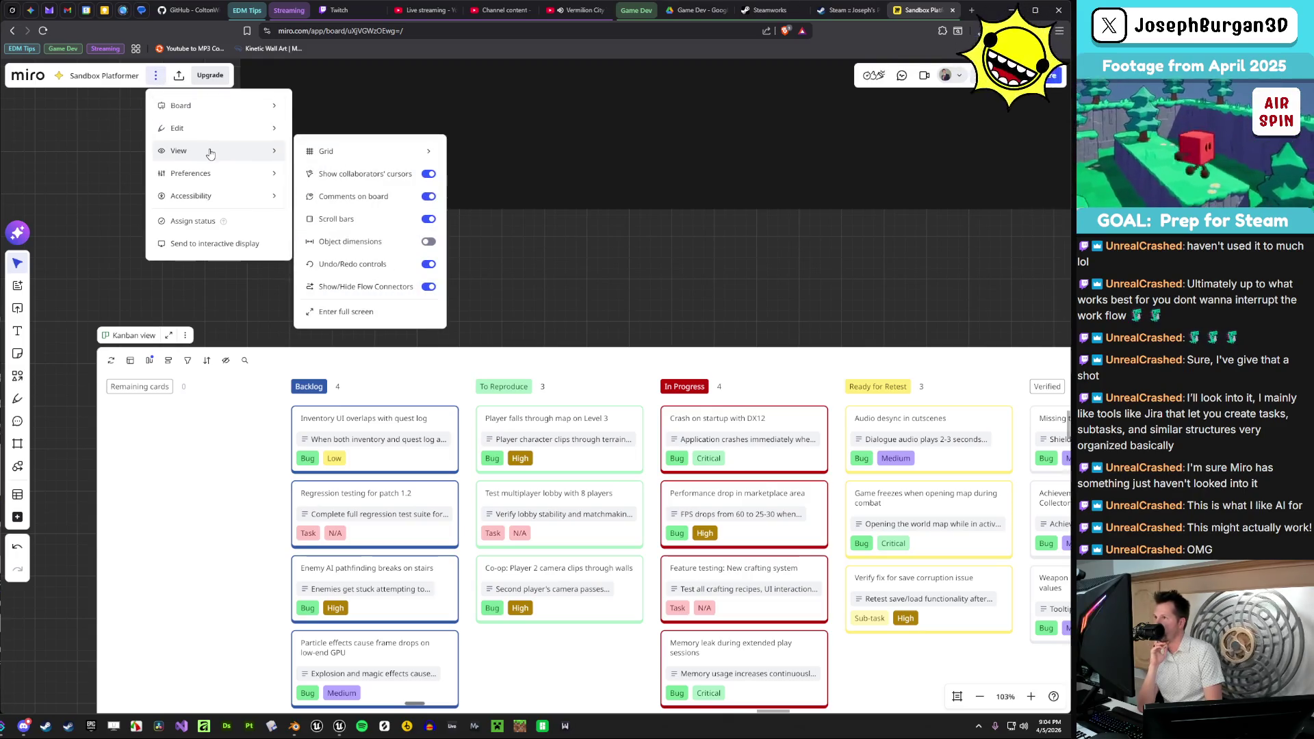
pyautogui.moveTo(203, 108)
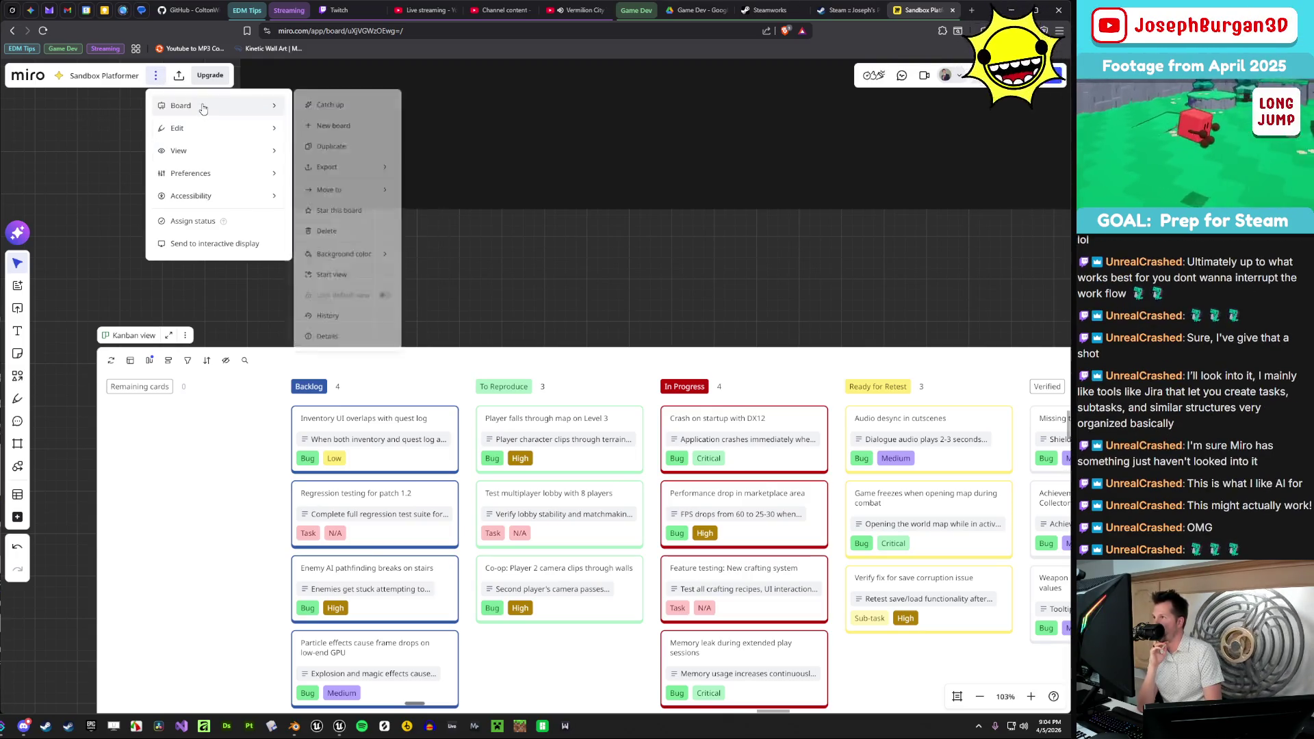
pyautogui.moveTo(372, 274)
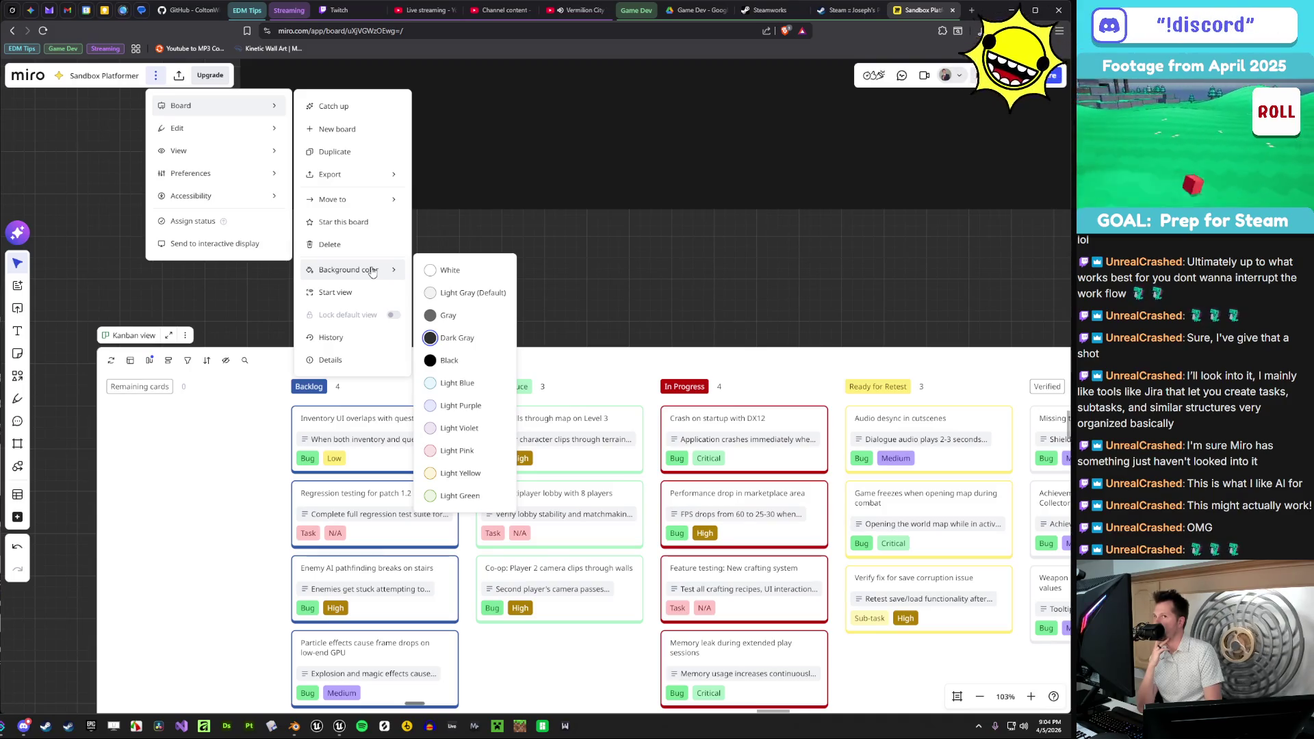
# - Open Sidekick's reply about changing the Kanban background, then browse the main menu again
pyautogui.click(18, 232)
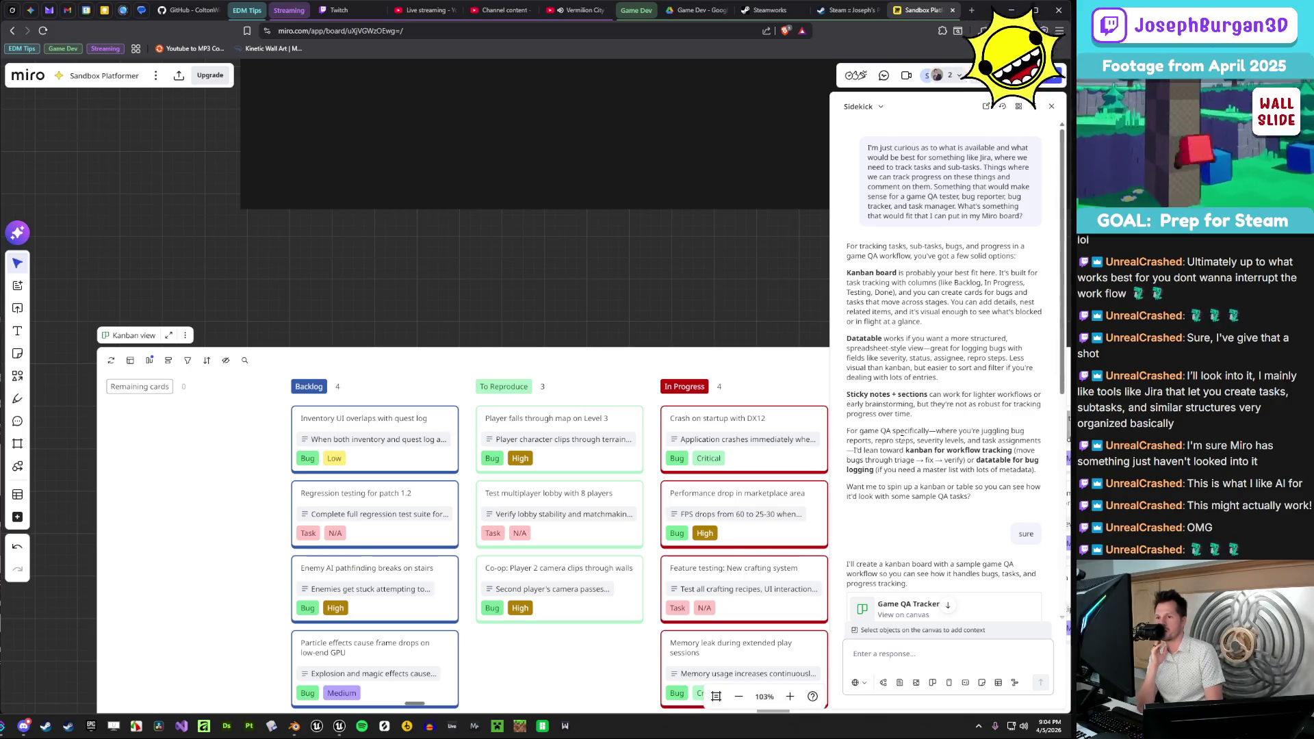
pyautogui.scroll(-6, 904, 436)
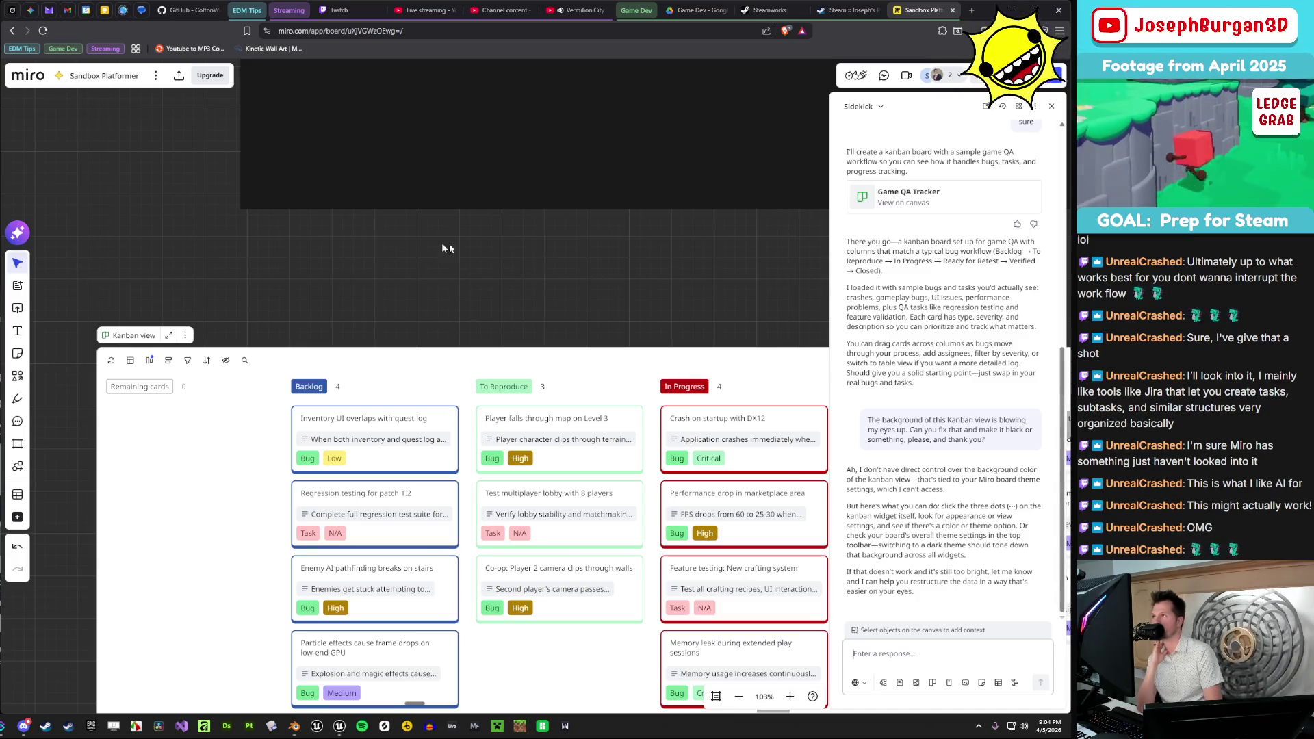
pyautogui.click(154, 76)
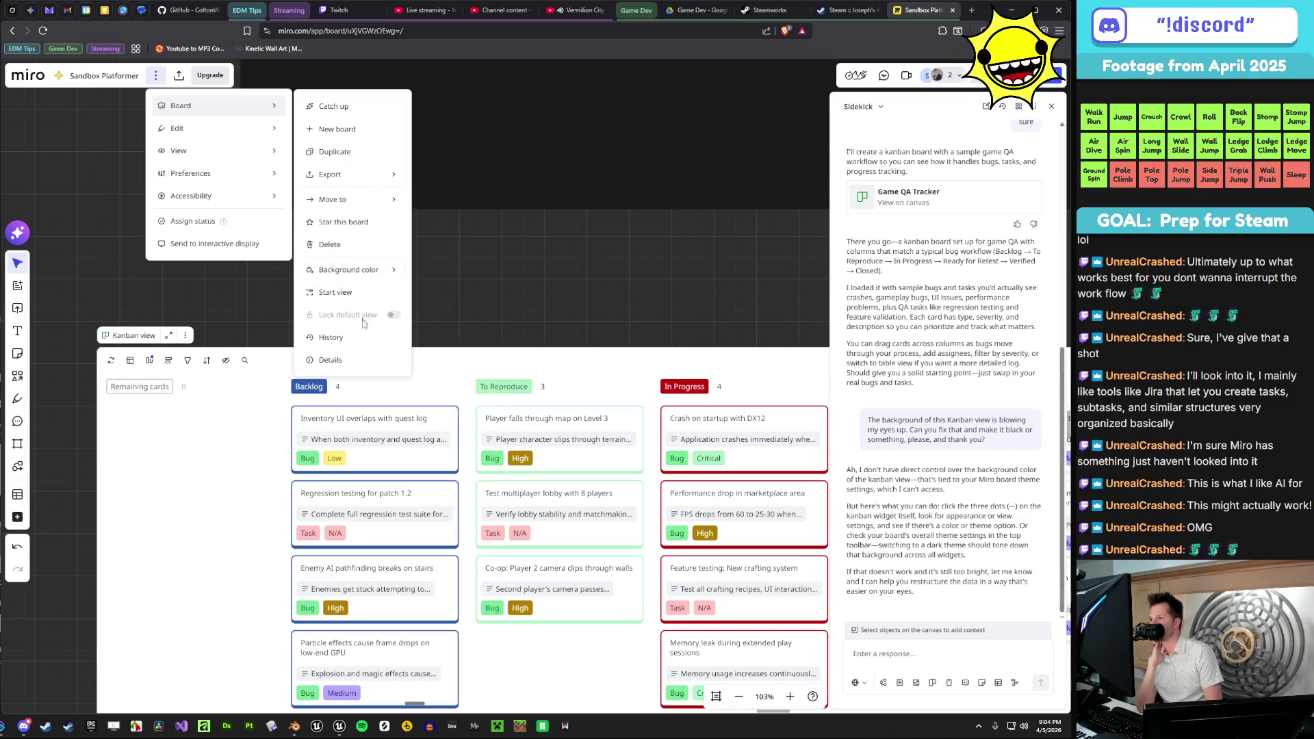
pyautogui.moveTo(244, 180)
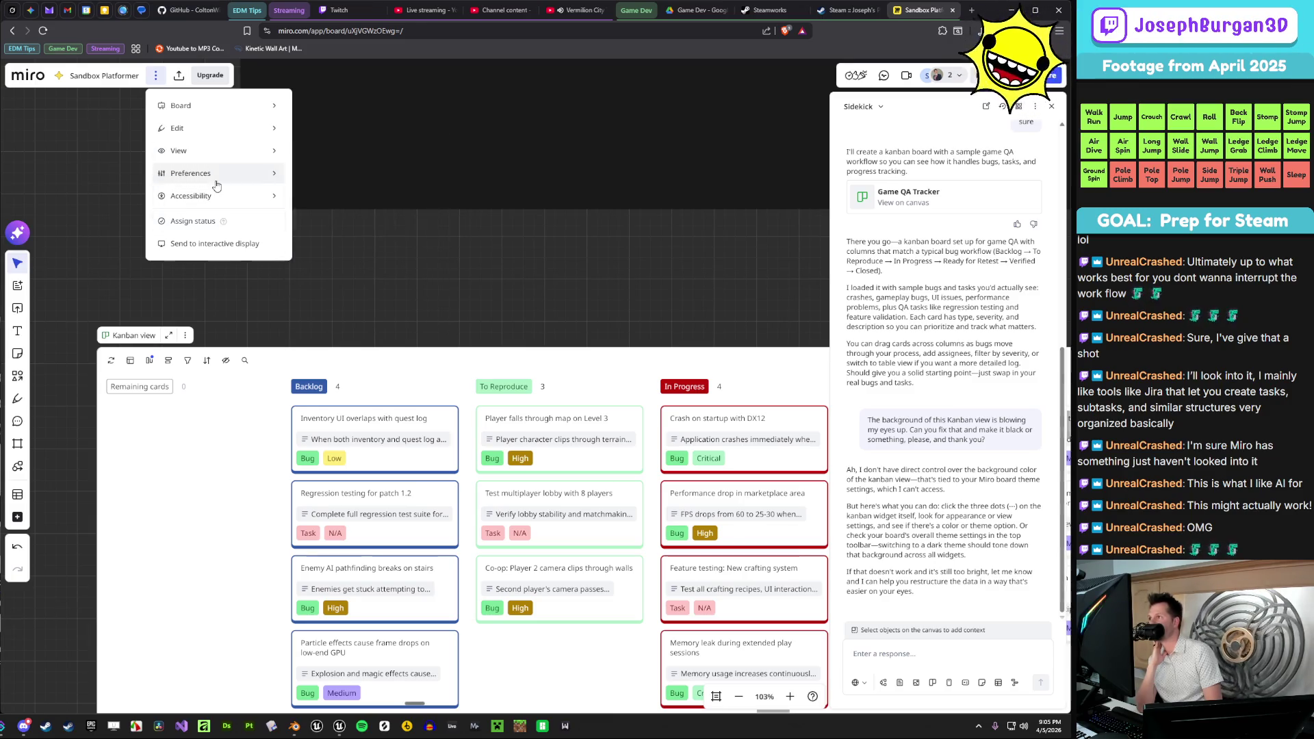
pyautogui.moveTo(219, 199)
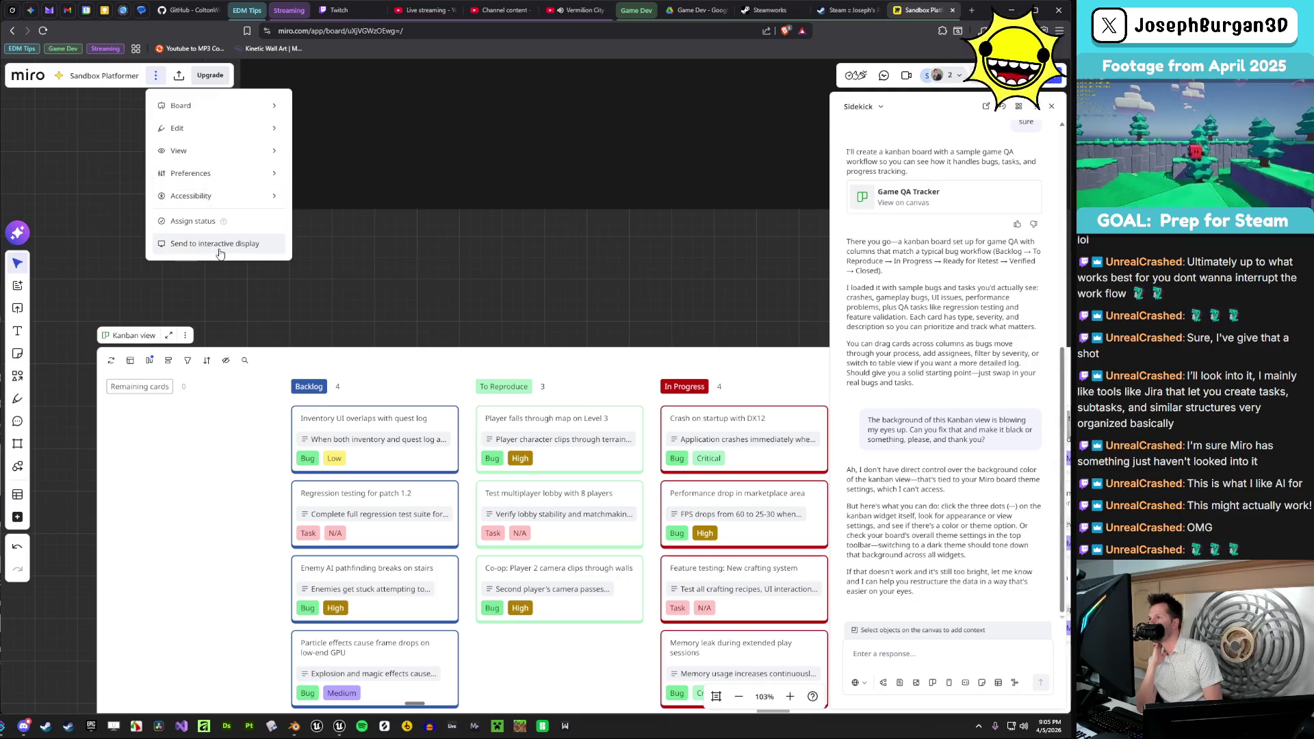
pyautogui.click(634, 303)
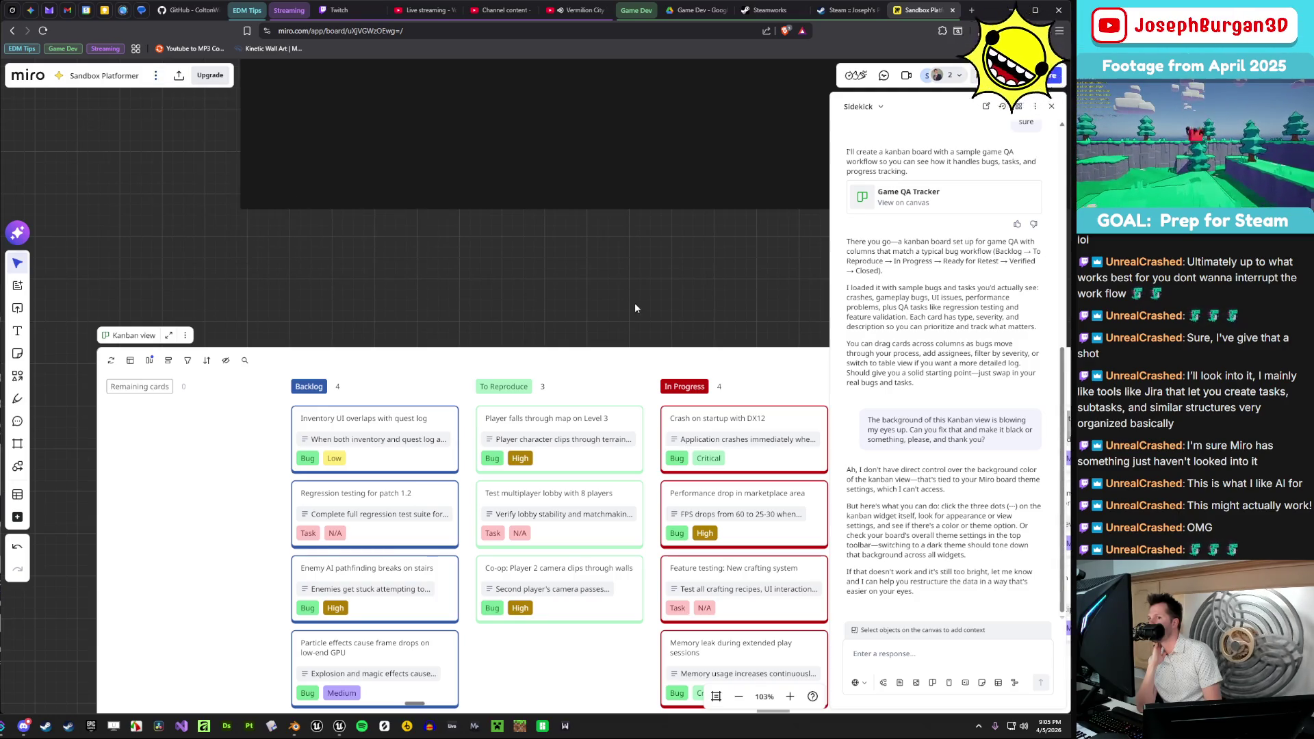
# - Close Sidekick and delete the Kev's Board frame with its contents
pyautogui.scroll(-3, 635, 303)
pyautogui.scroll(-1, 560, 232)
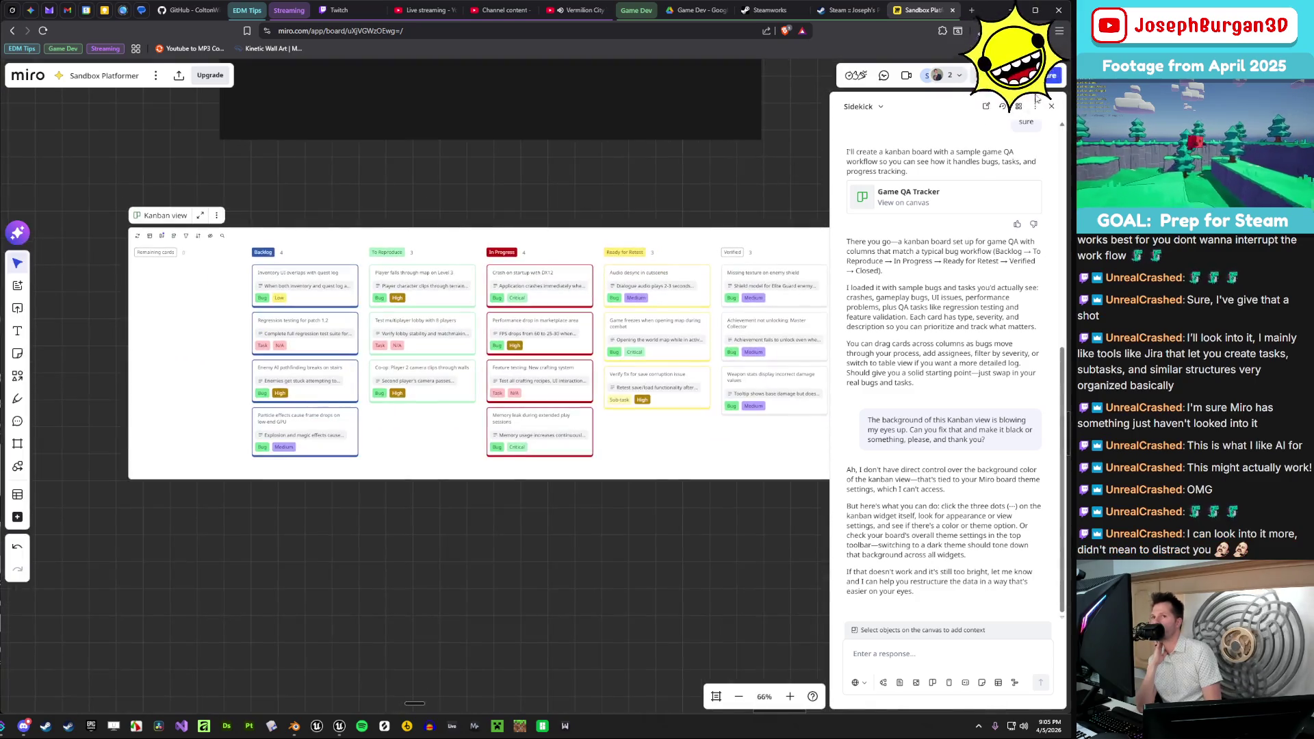
pyautogui.click(1052, 107)
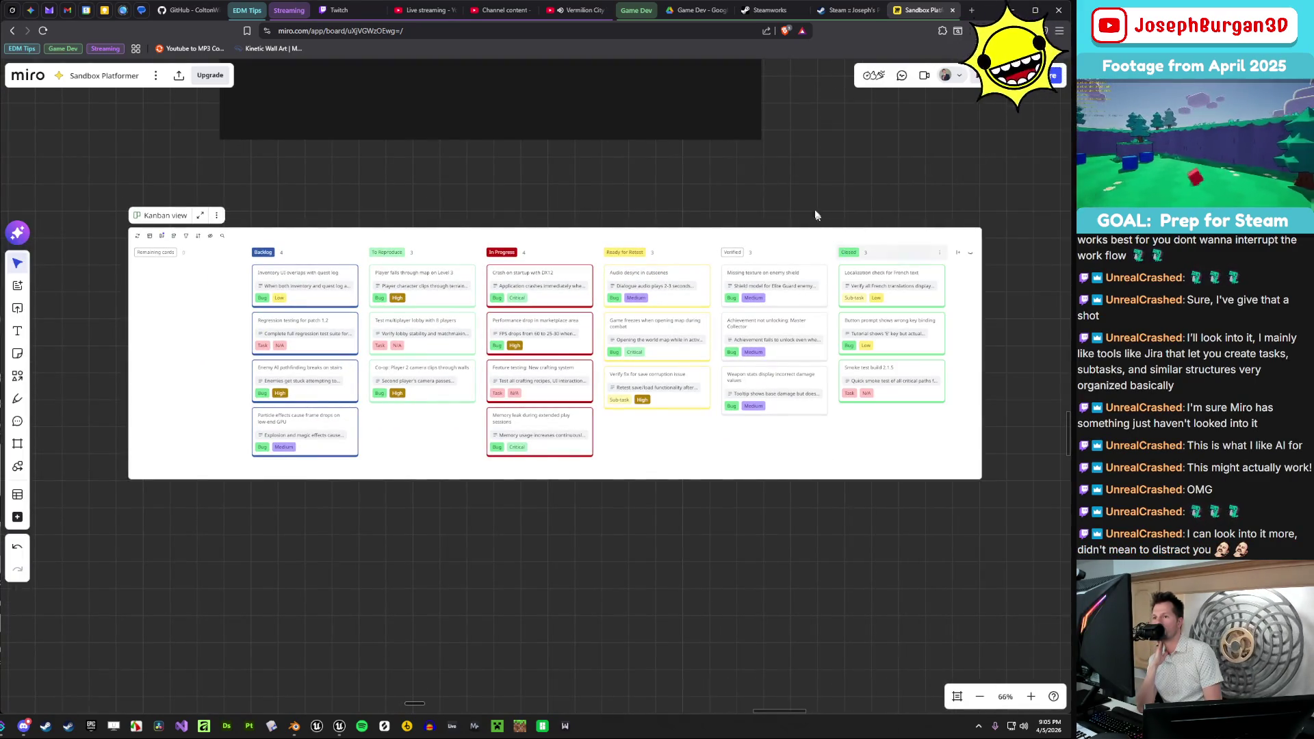
pyautogui.scroll(-5, 798, 192)
pyautogui.scroll(-2, 796, 195)
pyautogui.moveTo(724, 354); pyautogui.dragTo(680, 445)
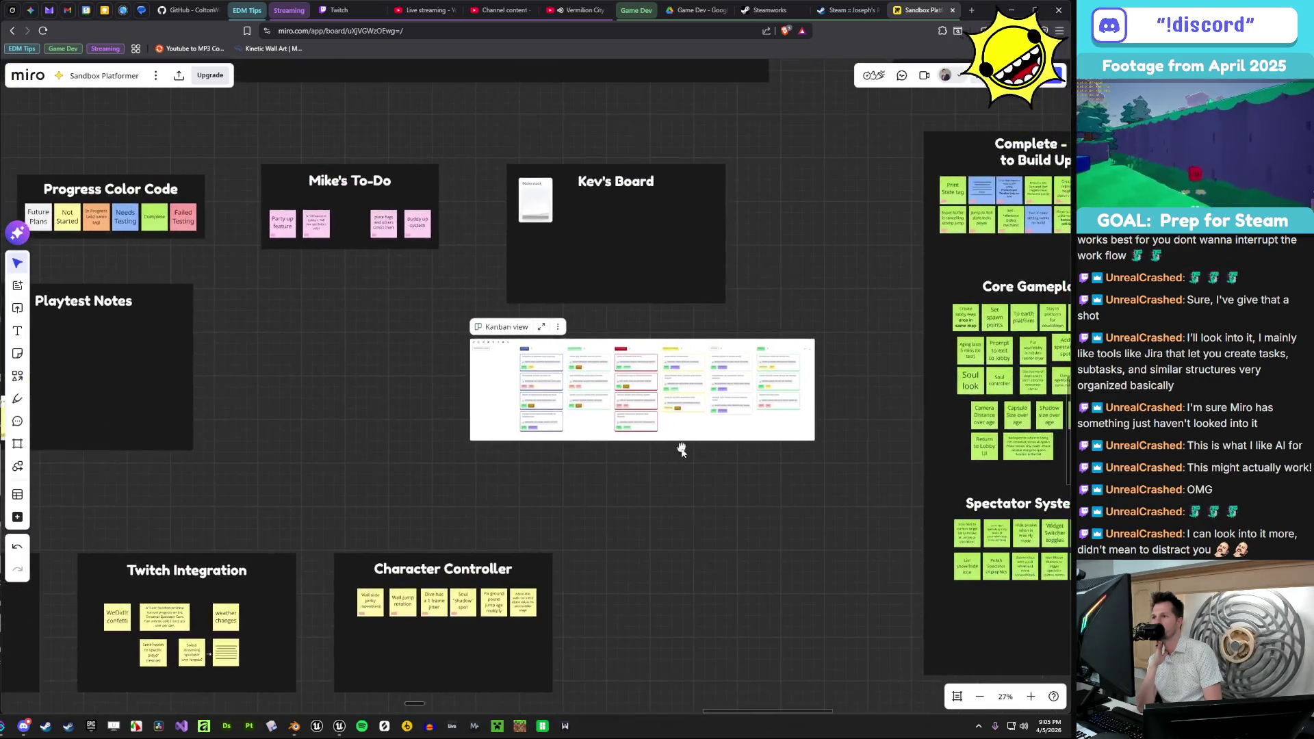
pyautogui.moveTo(761, 144); pyautogui.dragTo(492, 314)
pyautogui.press('Delete')
# - Move the Kanban view into Kev's Board's old place and Mike's To-Do down beside Playtest Notes
pyautogui.click(685, 411)
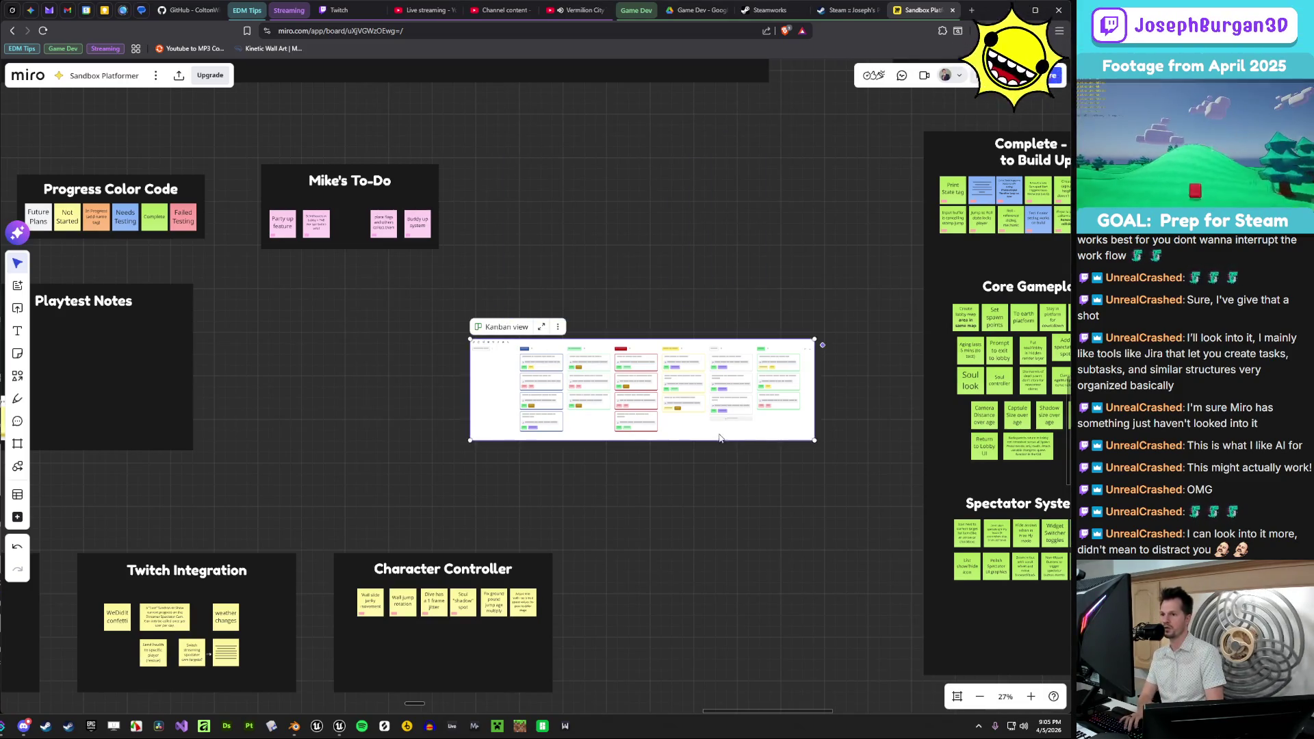
pyautogui.moveTo(685, 411); pyautogui.dragTo(685, 214)
pyautogui.scroll(-1, 708, 279)
pyautogui.scroll(-1, 709, 280)
pyautogui.scroll(2, 479, 308)
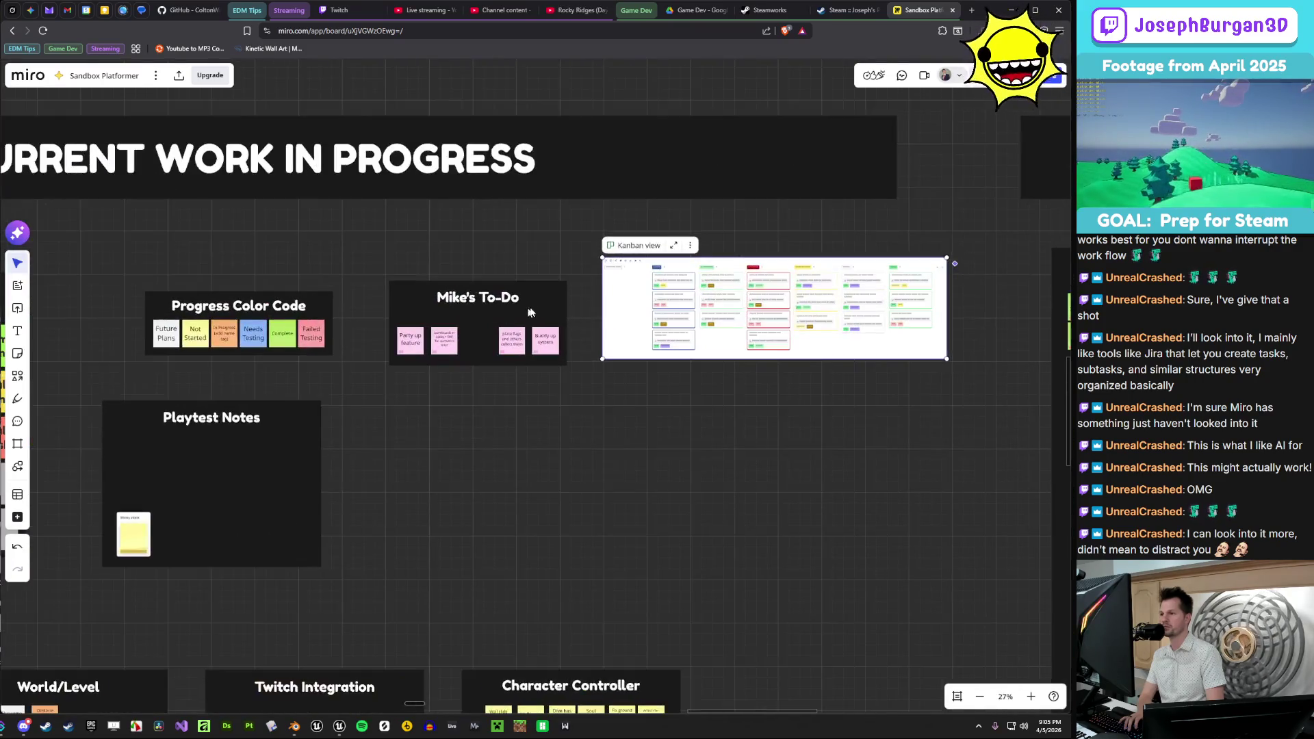
pyautogui.moveTo(540, 296)
pyautogui.mouseDown()
pyautogui.moveTo(527, 425)
pyautogui.moveTo(552, 311)
pyautogui.mouseUp()
pyautogui.click(408, 304)
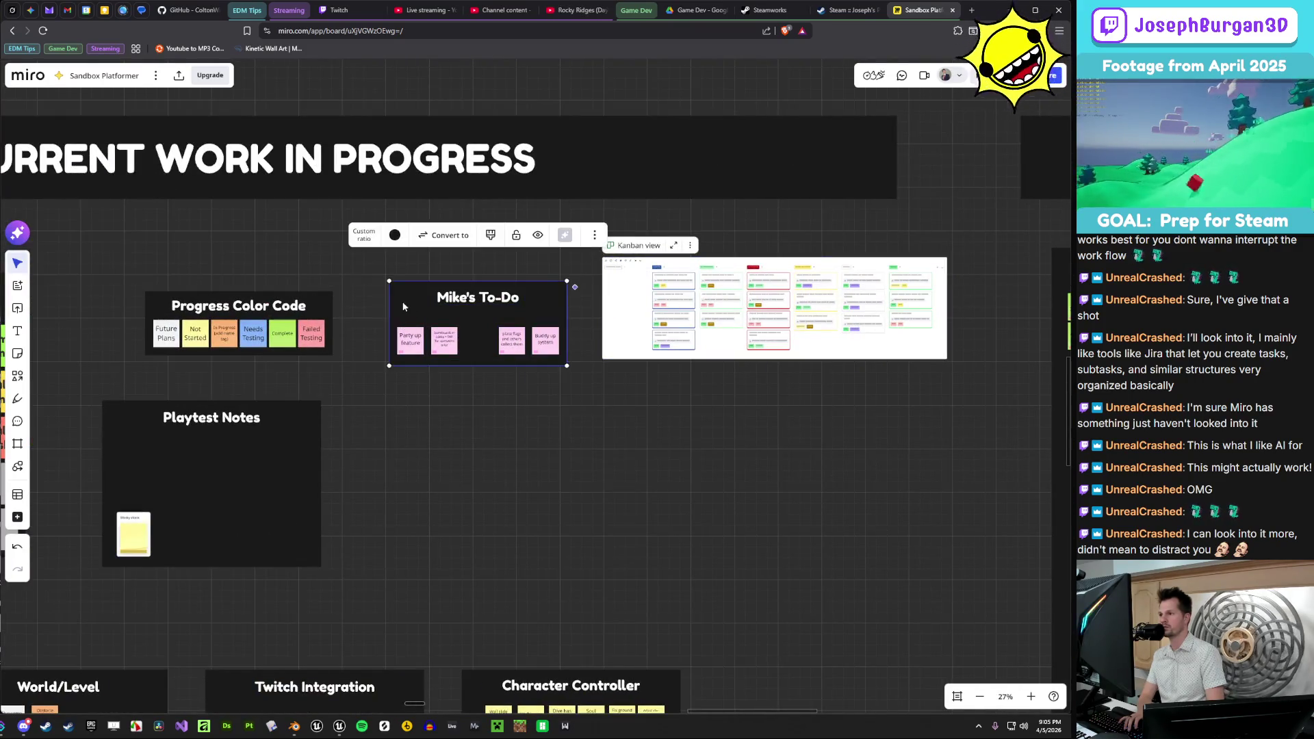
pyautogui.moveTo(408, 304); pyautogui.dragTo(379, 455)
# - Shift the Kanban view next to Progress Color Code, enlarge it, and nudge Mike's To-Do
pyautogui.moveTo(630, 338); pyautogui.dragTo(425, 340)
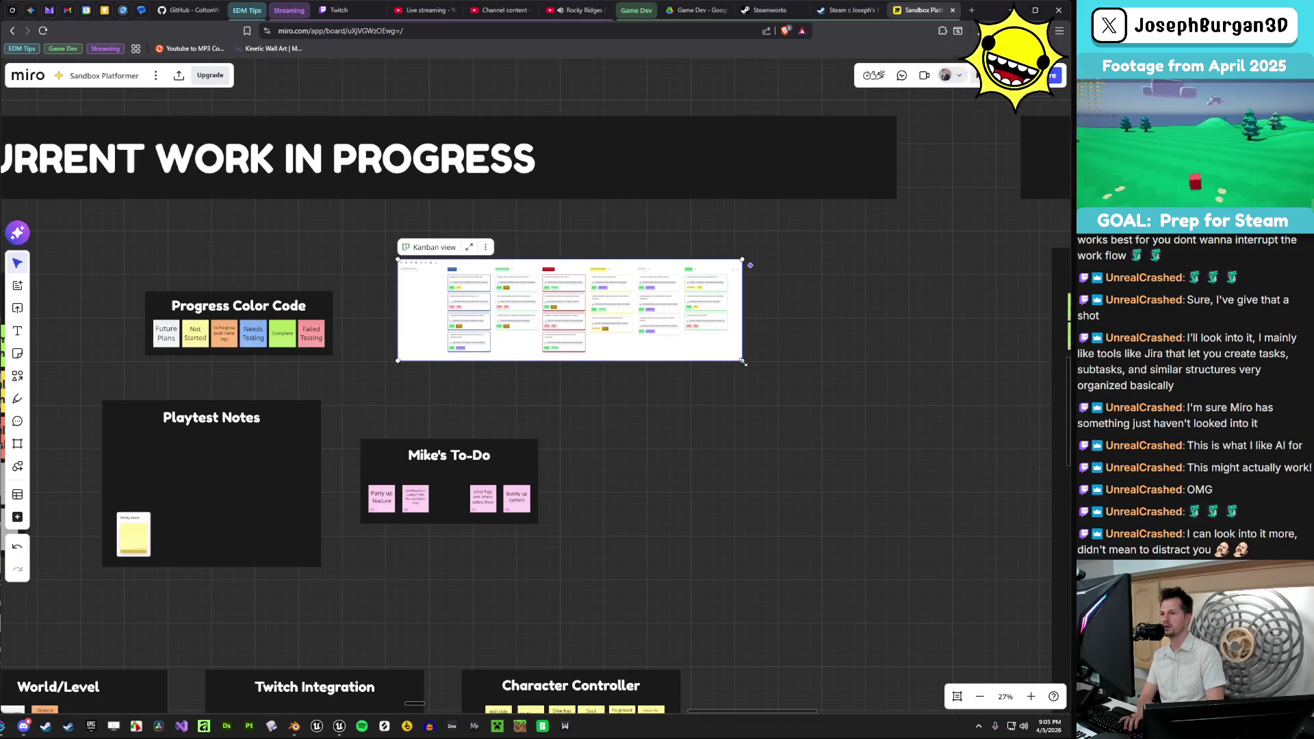
pyautogui.moveTo(744, 363); pyautogui.dragTo(890, 433)
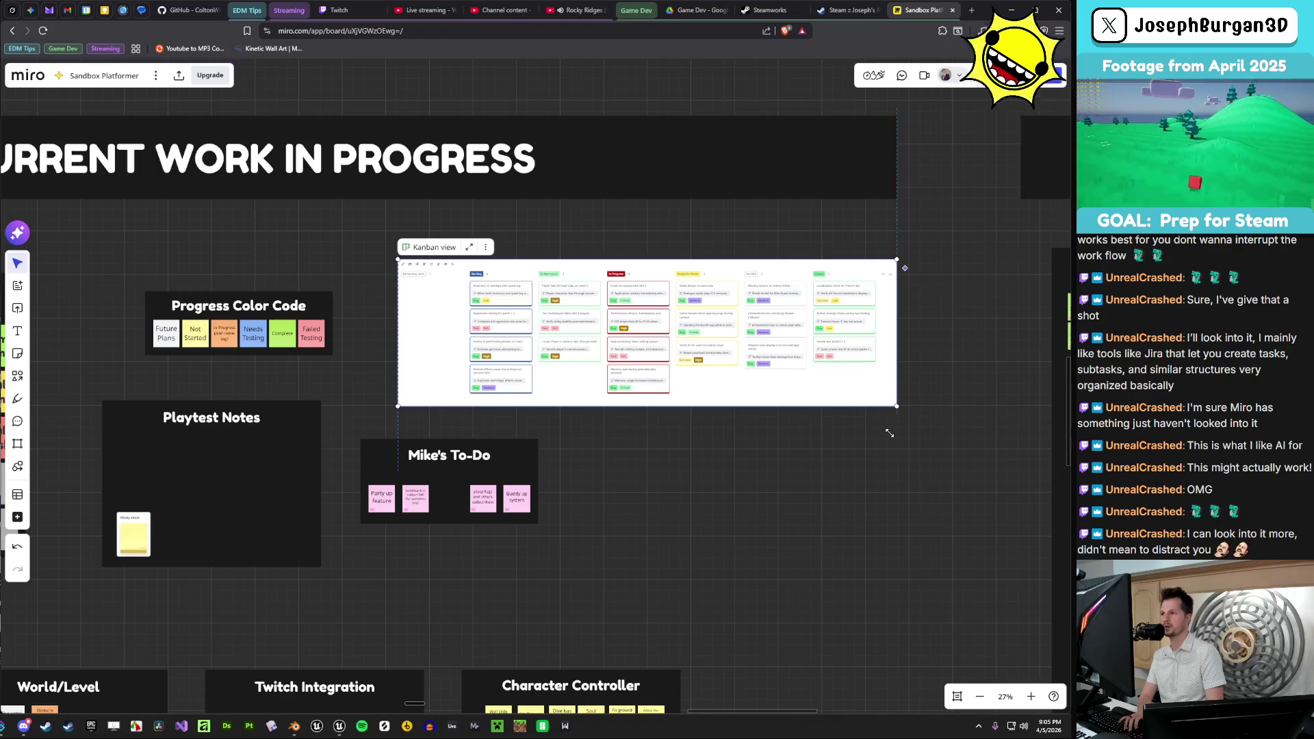
pyautogui.scroll(-5, 572, 422)
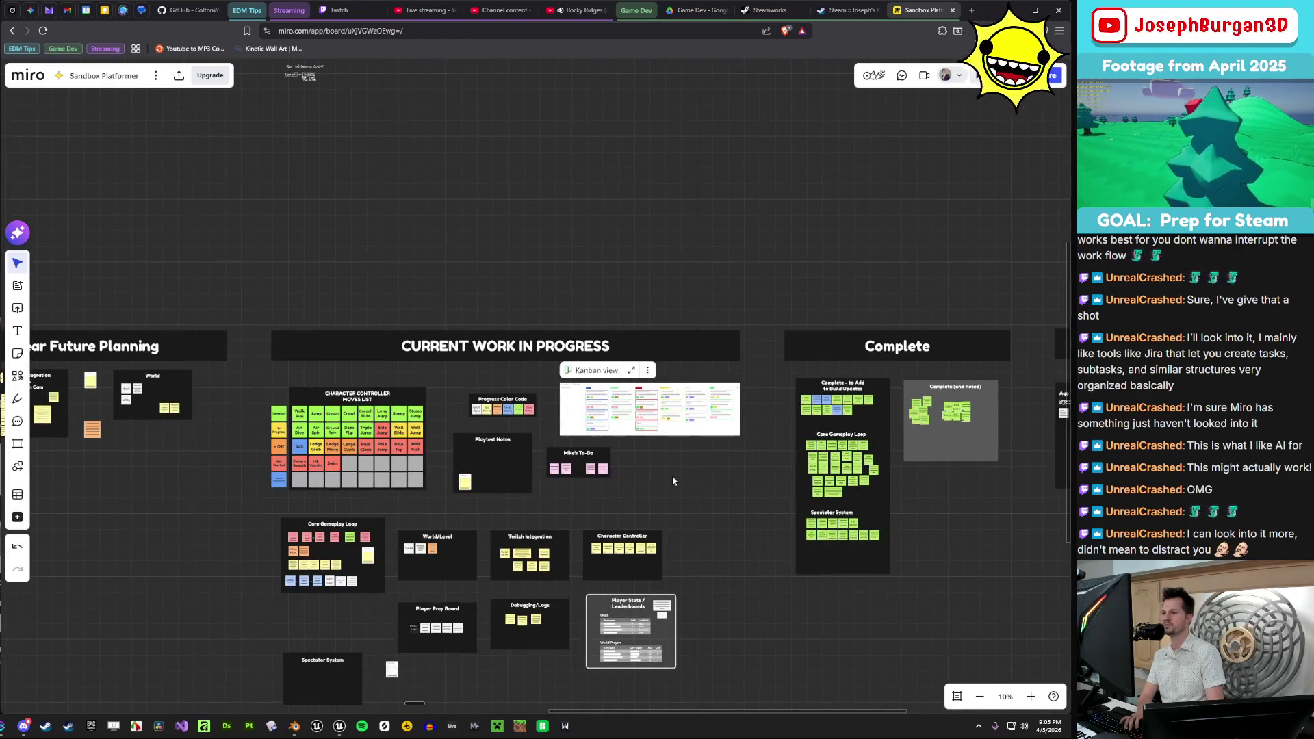
pyautogui.scroll(3, 589, 396)
pyautogui.moveTo(589, 396); pyautogui.dragTo(614, 413)
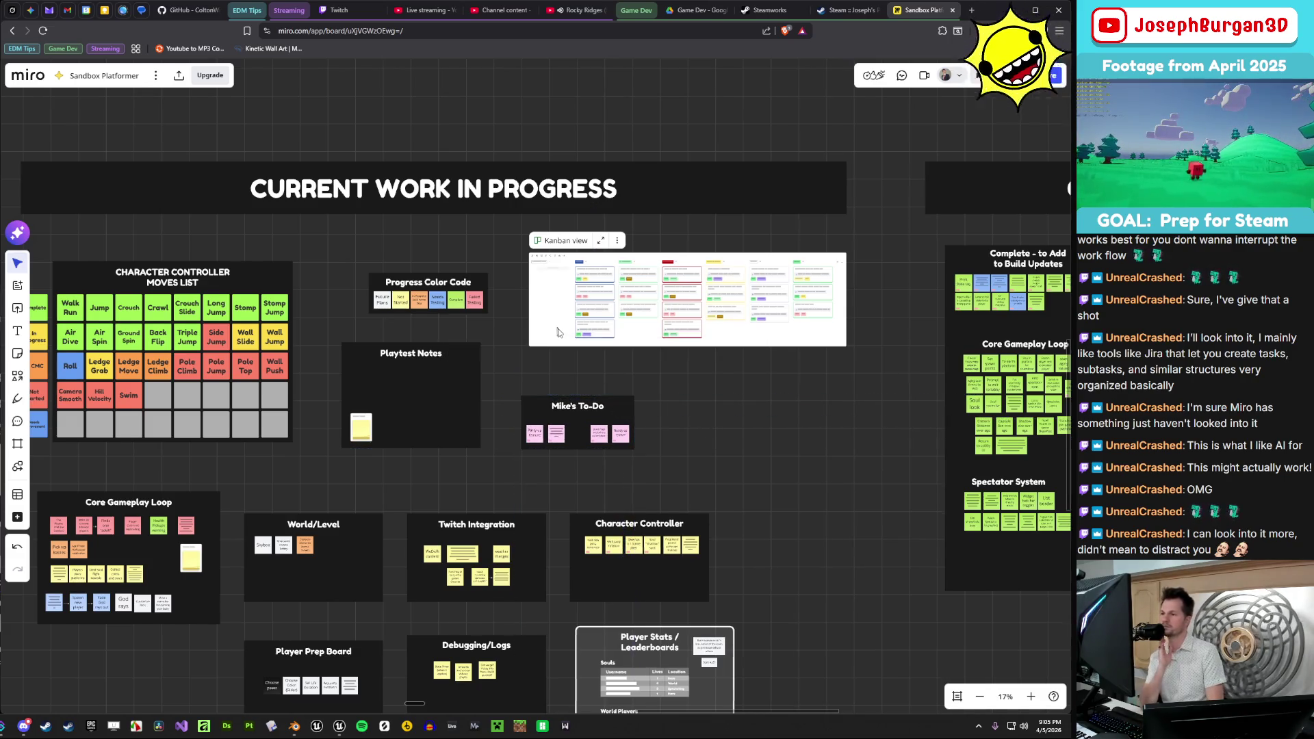
# - Zoom in on the Kanban view and bring up its context menu
pyautogui.scroll(3, 558, 332)
pyautogui.scroll(3, 704, 336)
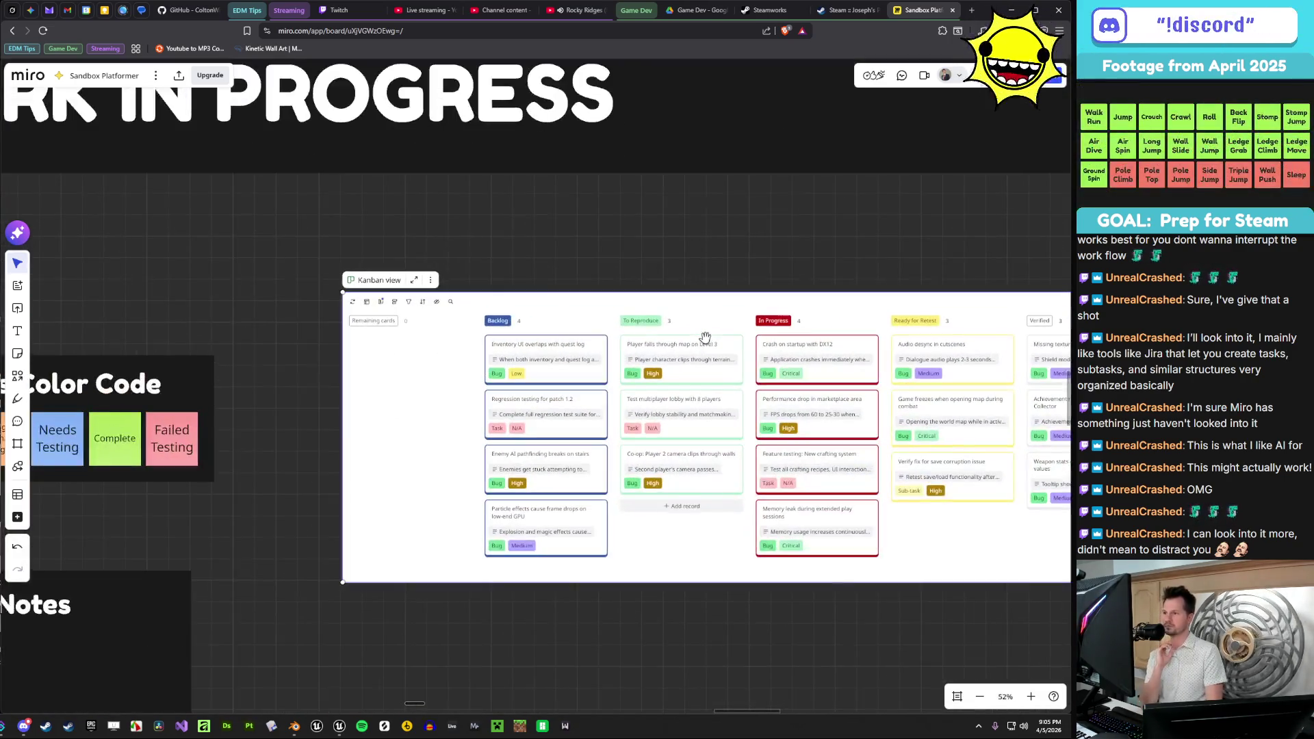
pyautogui.scroll(5, 431, 302)
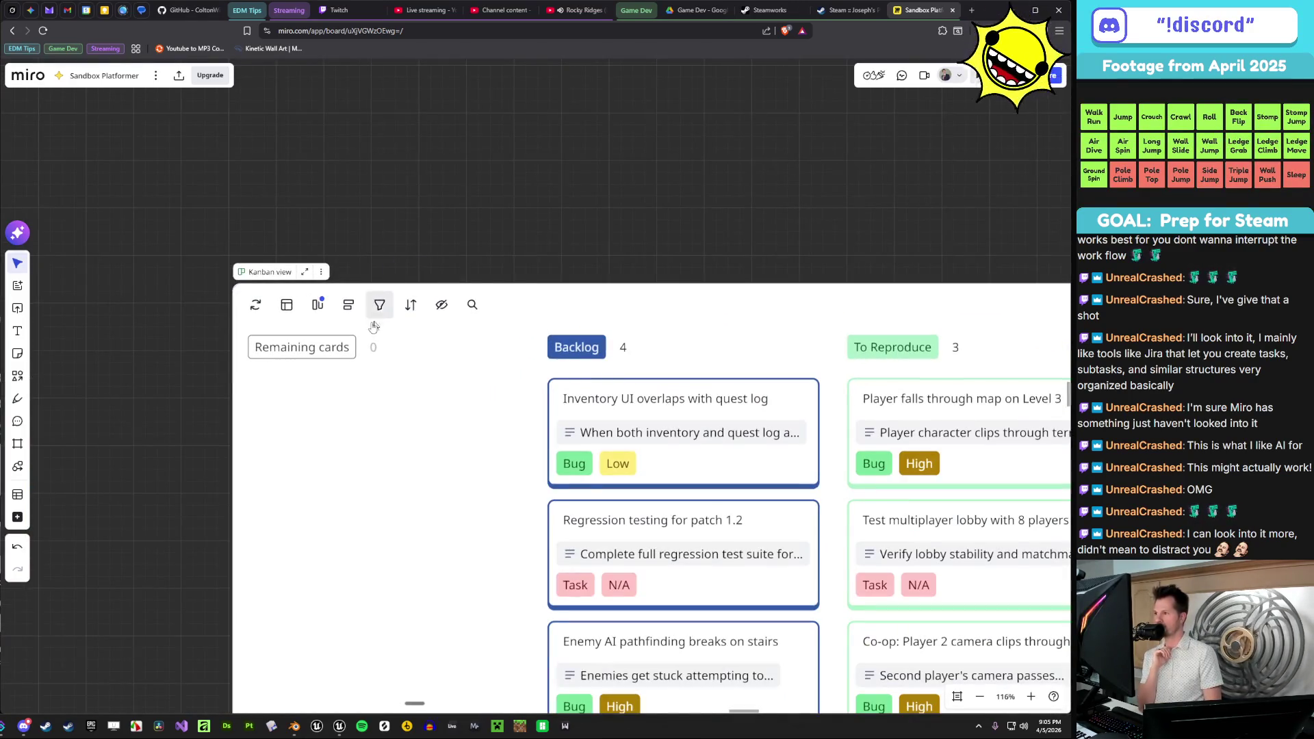
pyautogui.scroll(-2, 408, 421)
pyautogui.rightClick(406, 447)
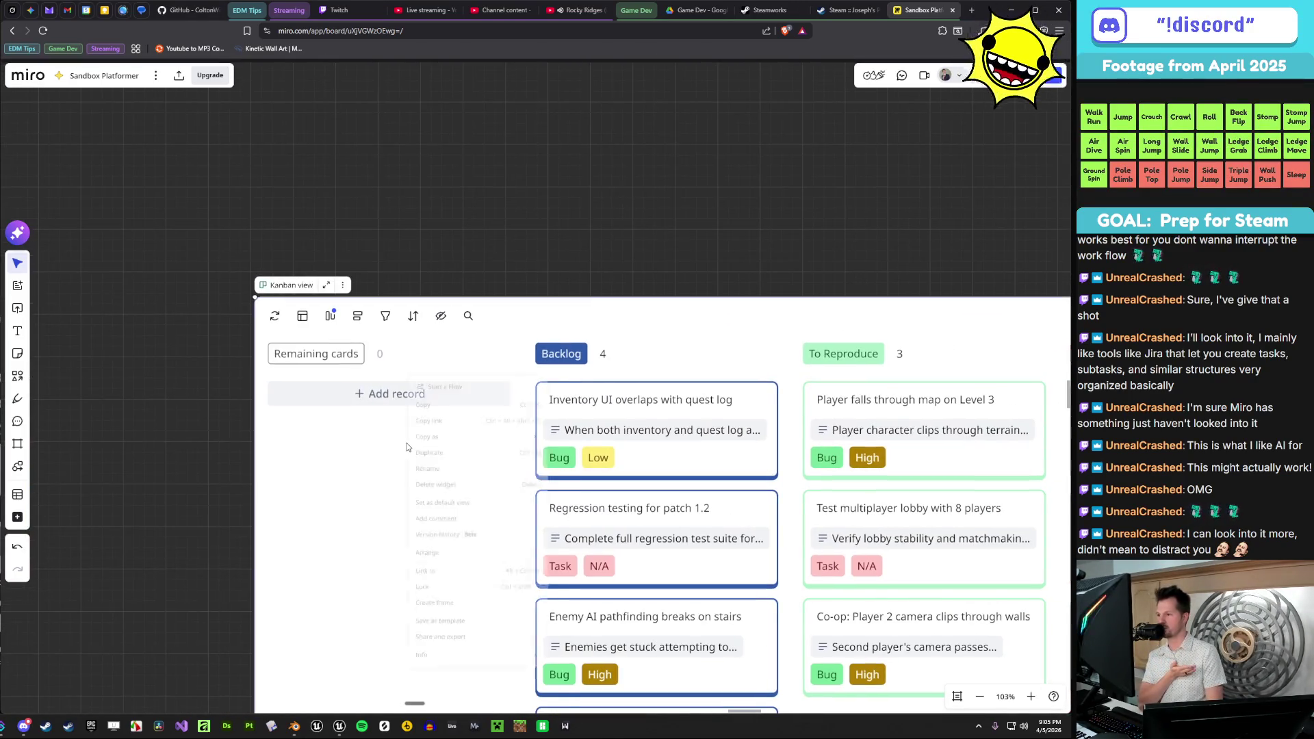
# - Review the Kanban's context menu again, then minimize the browser to return to Unreal Engine
pyautogui.scroll(-4, 416, 517)
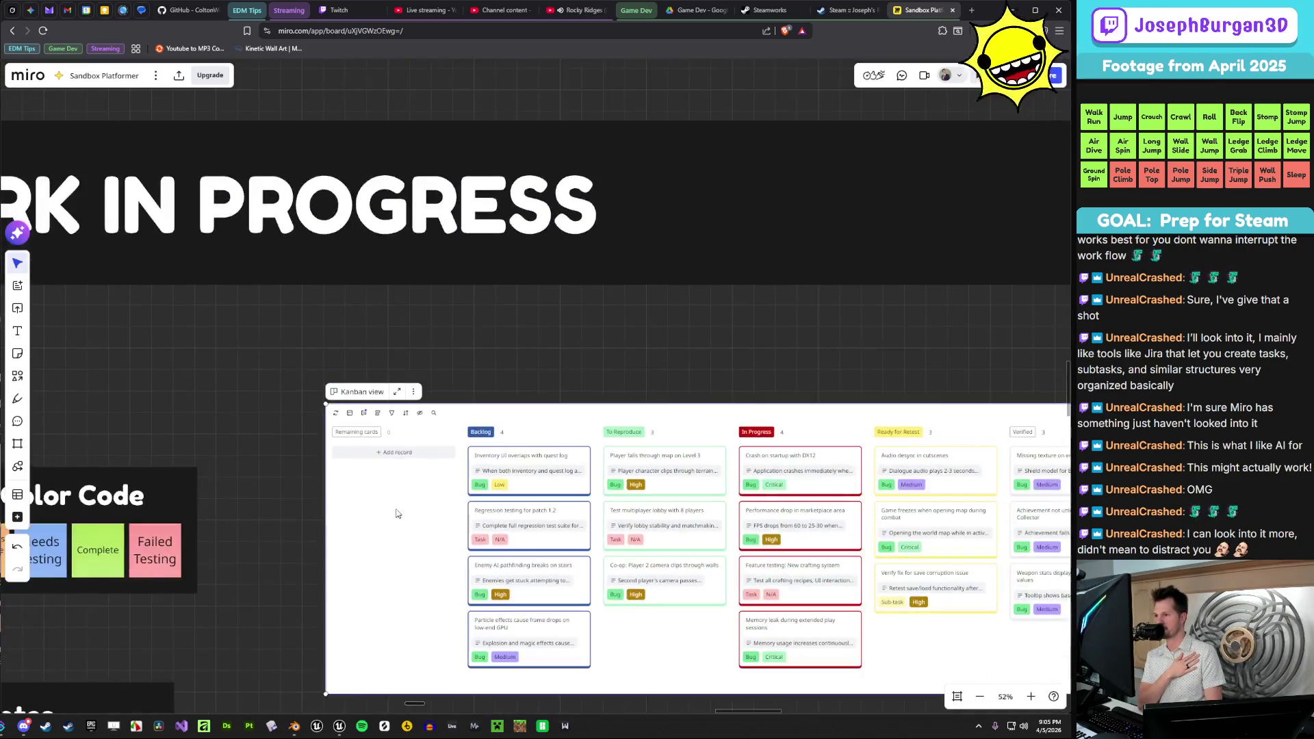
pyautogui.scroll(2, 411, 274)
pyautogui.rightClick(476, 317)
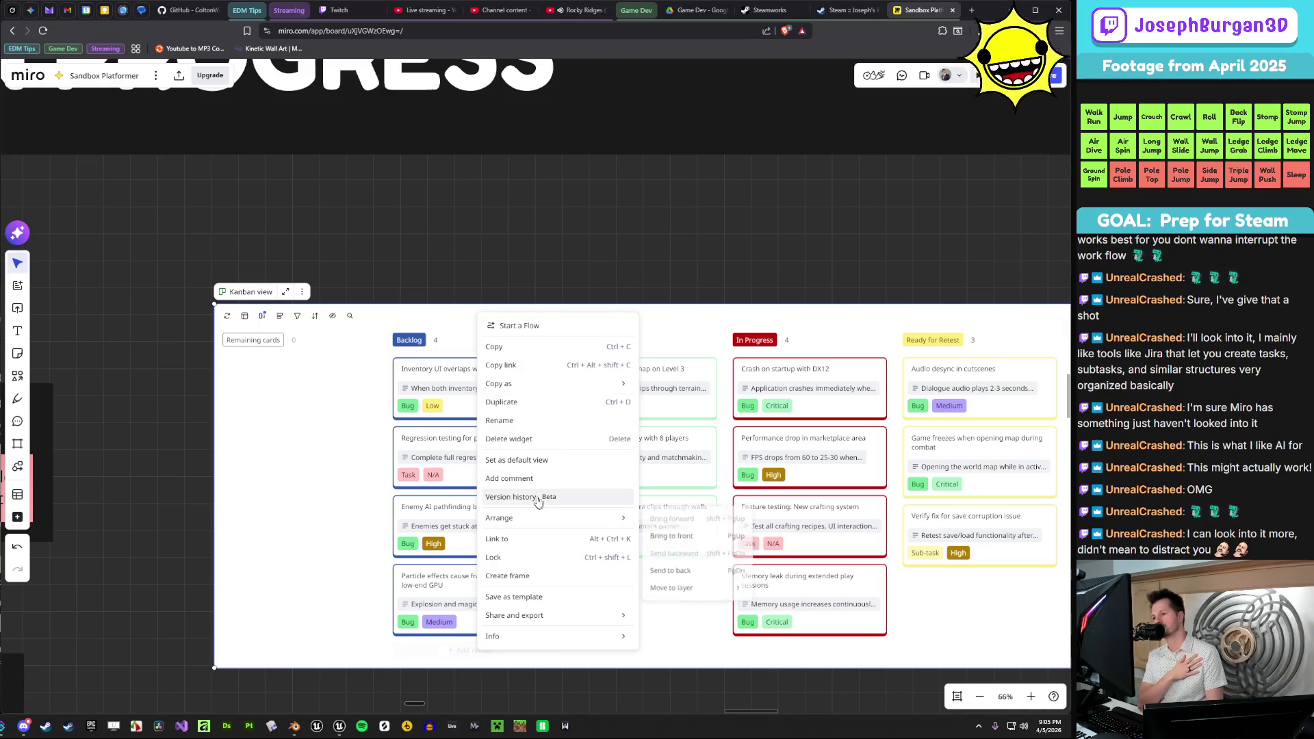
pyautogui.moveTo(541, 522)
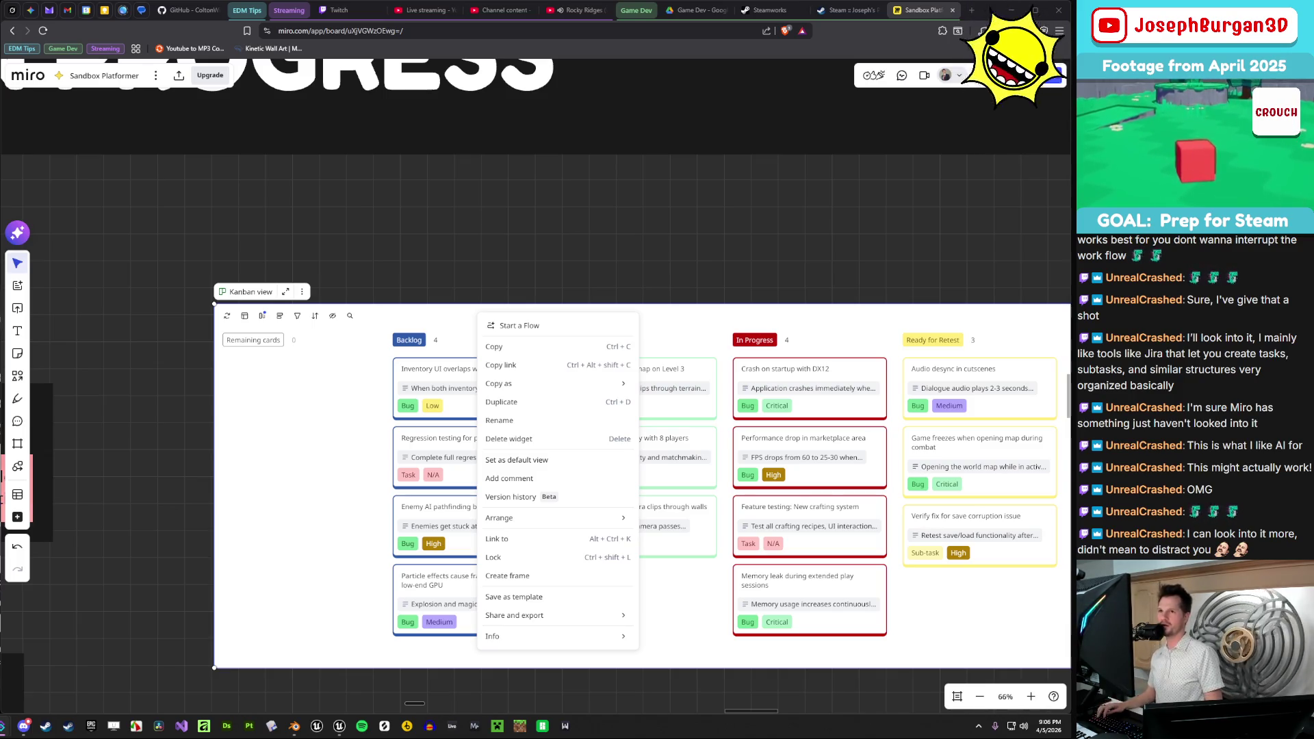
pyautogui.click(995, 12)
pyautogui.scroll(-2, 593, 213)
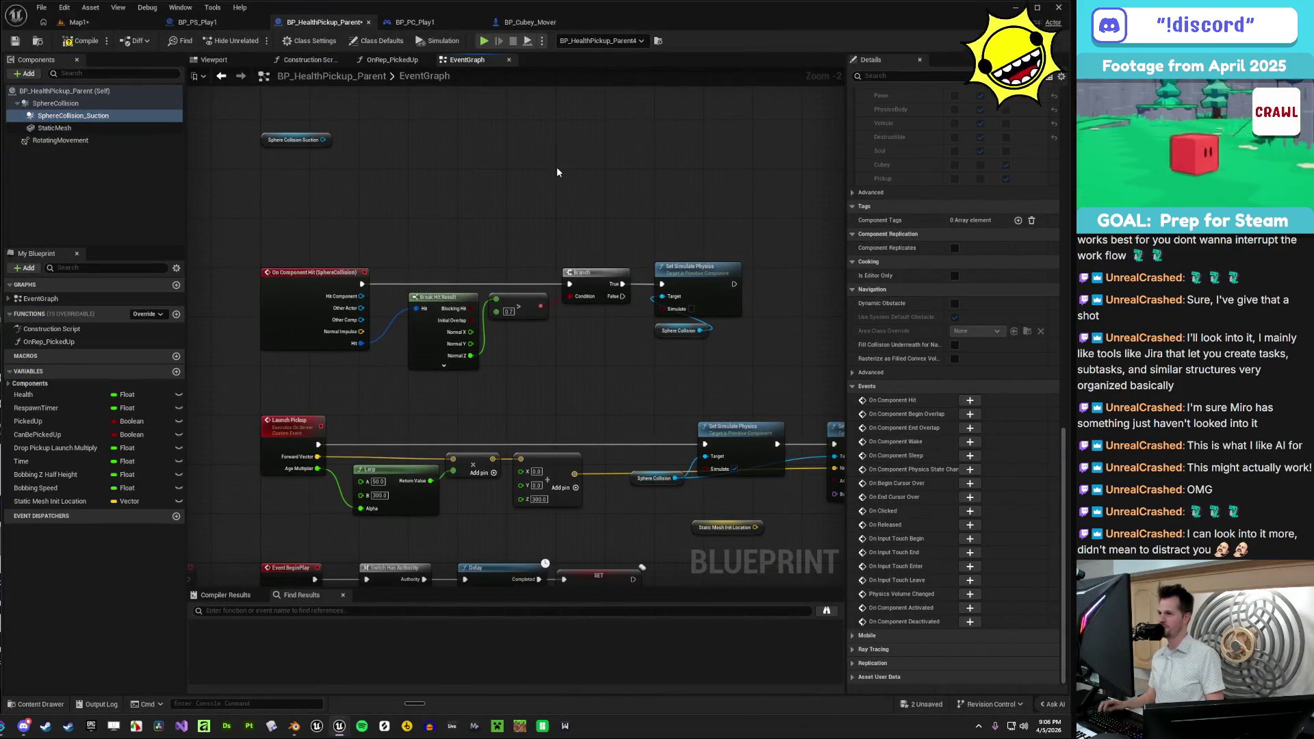
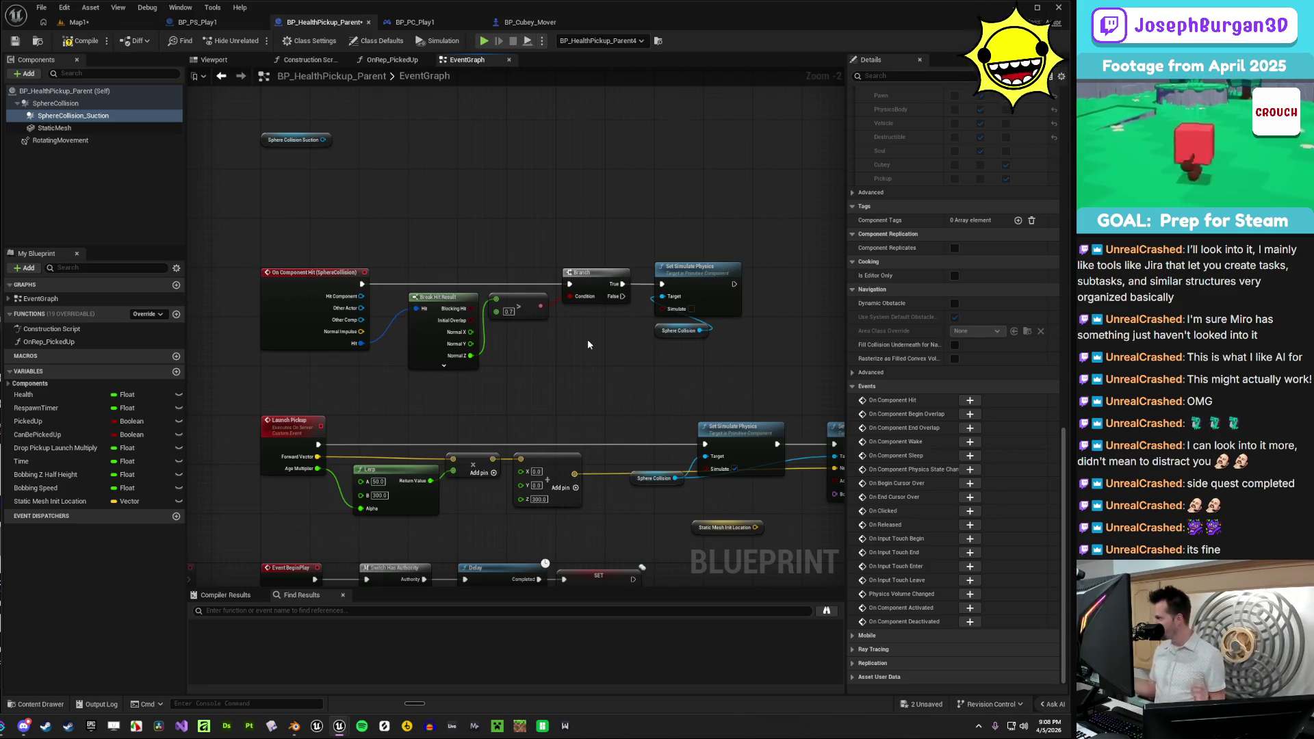
# - Tuck the Static Mesh Init Location getter further left, beneath the launch chain
pyautogui.moveTo(565, 379)
pyautogui.mouseDown()
pyautogui.moveTo(520, 352)
pyautogui.moveTo(551, 384)
pyautogui.mouseUp()
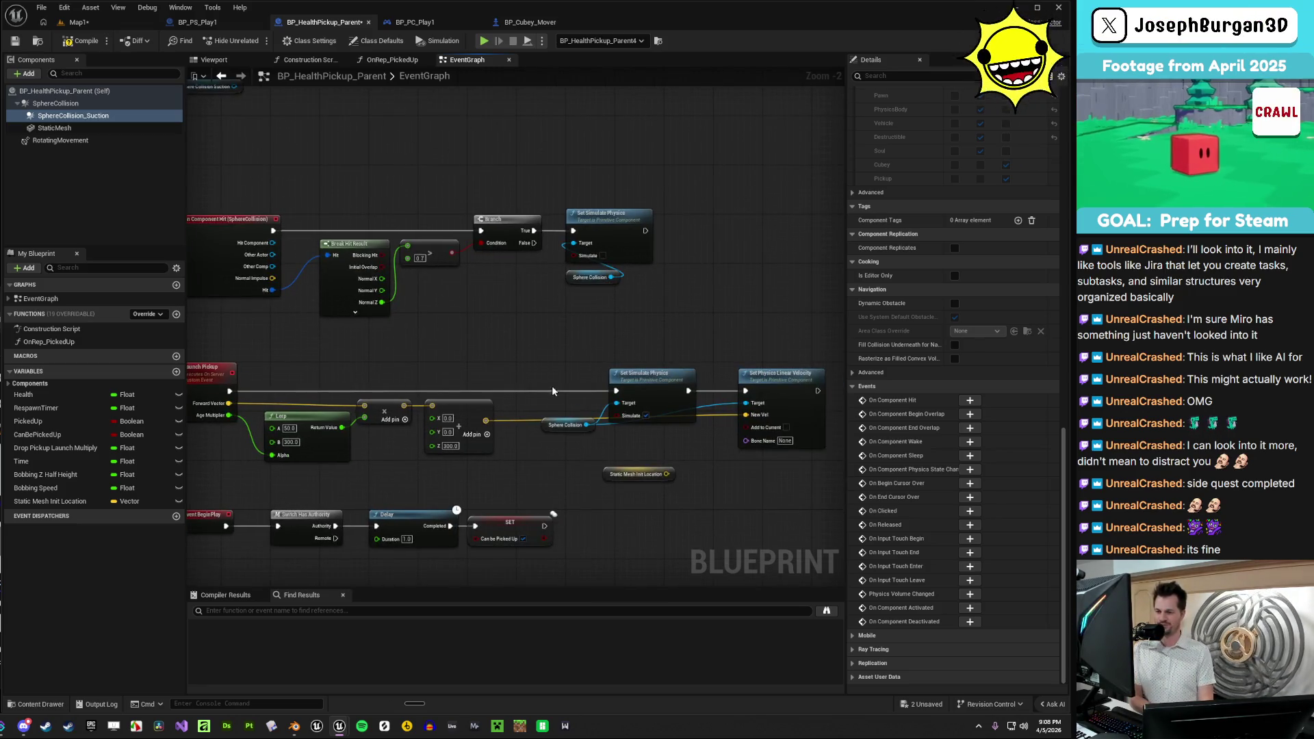
pyautogui.click(636, 474)
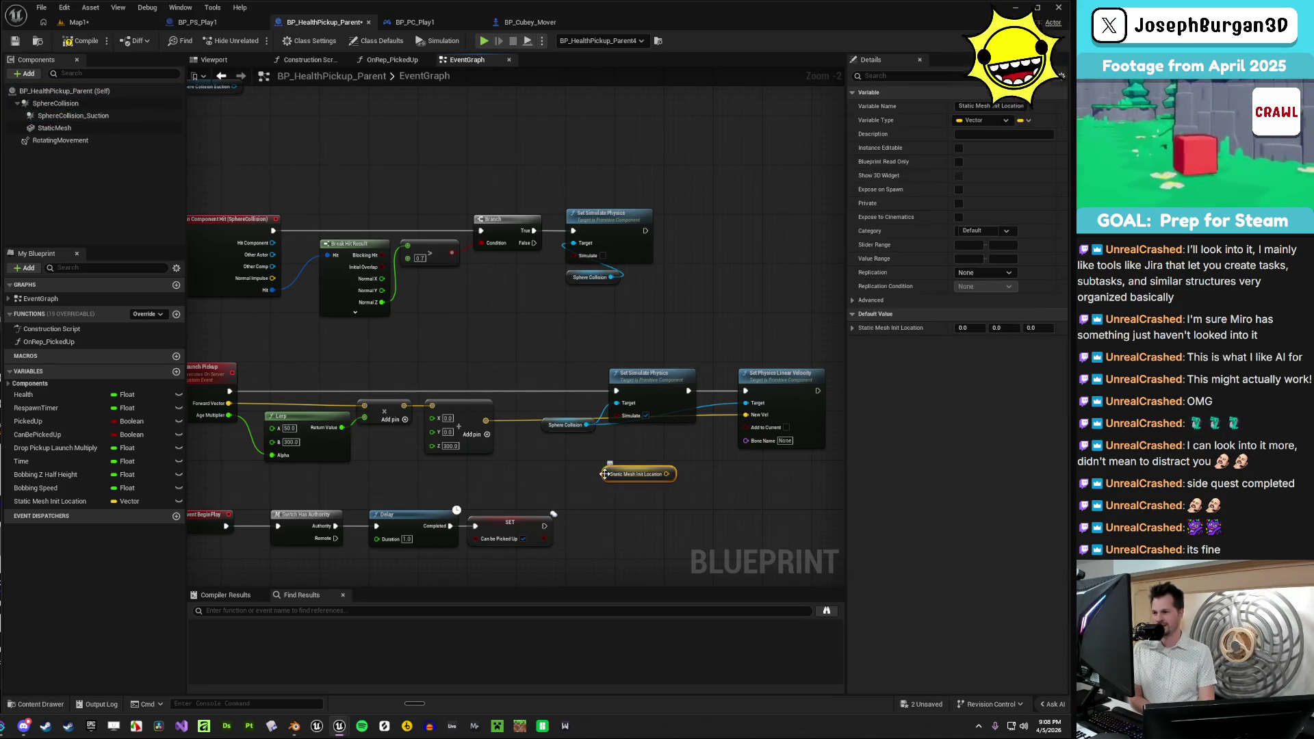
pyautogui.moveTo(608, 479); pyautogui.dragTo(565, 479)
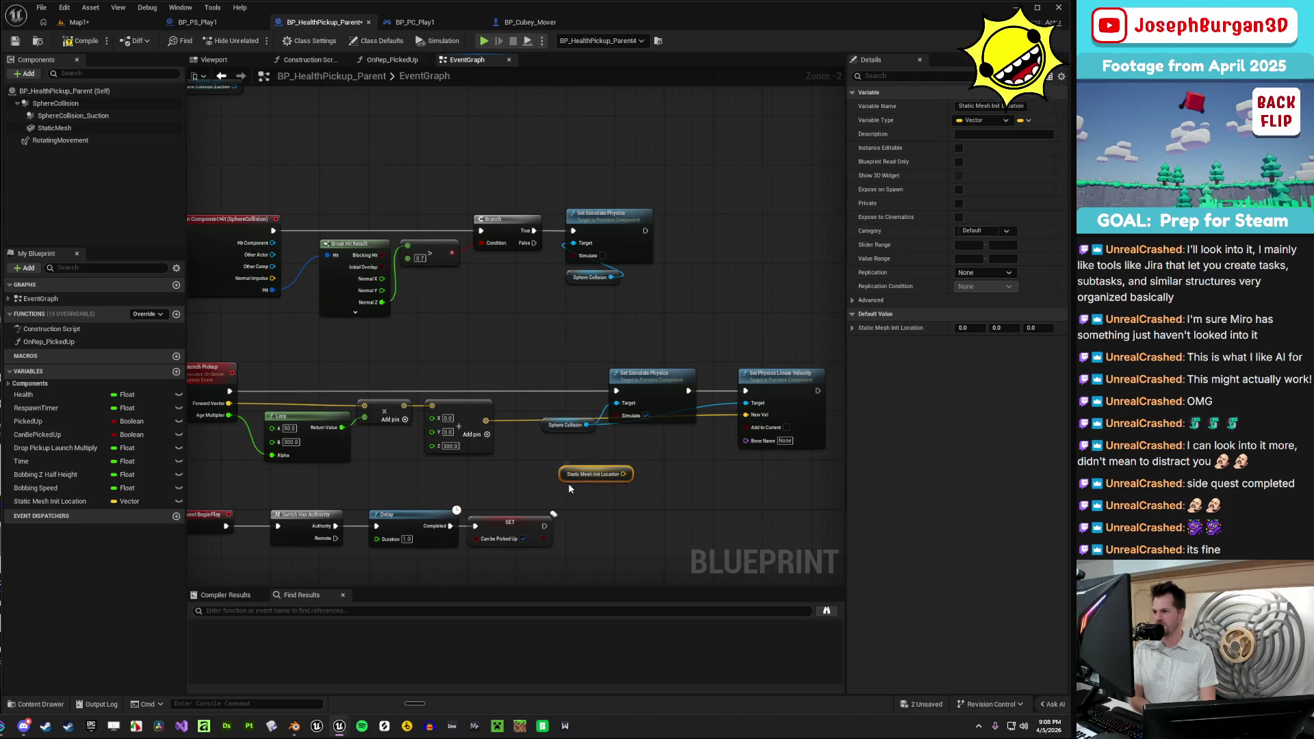
pyautogui.scroll(1, 562, 494)
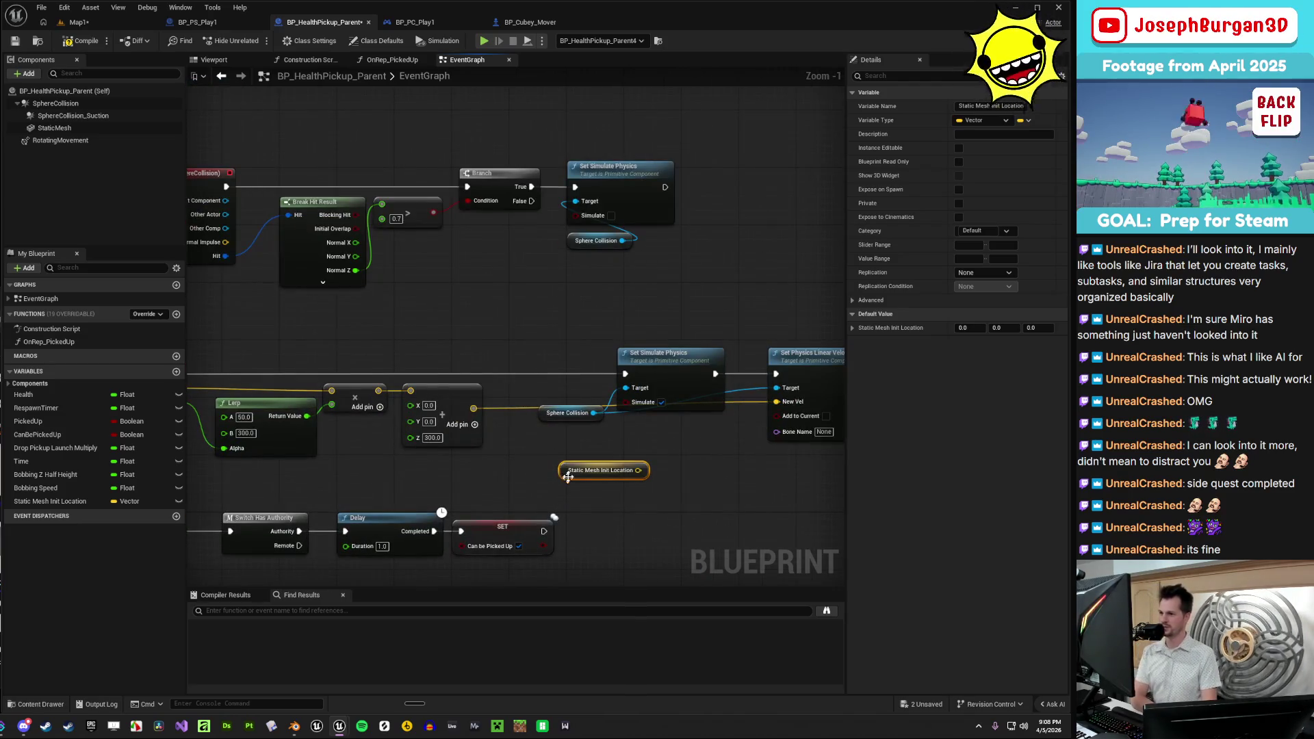
pyautogui.moveTo(564, 469); pyautogui.dragTo(521, 469)
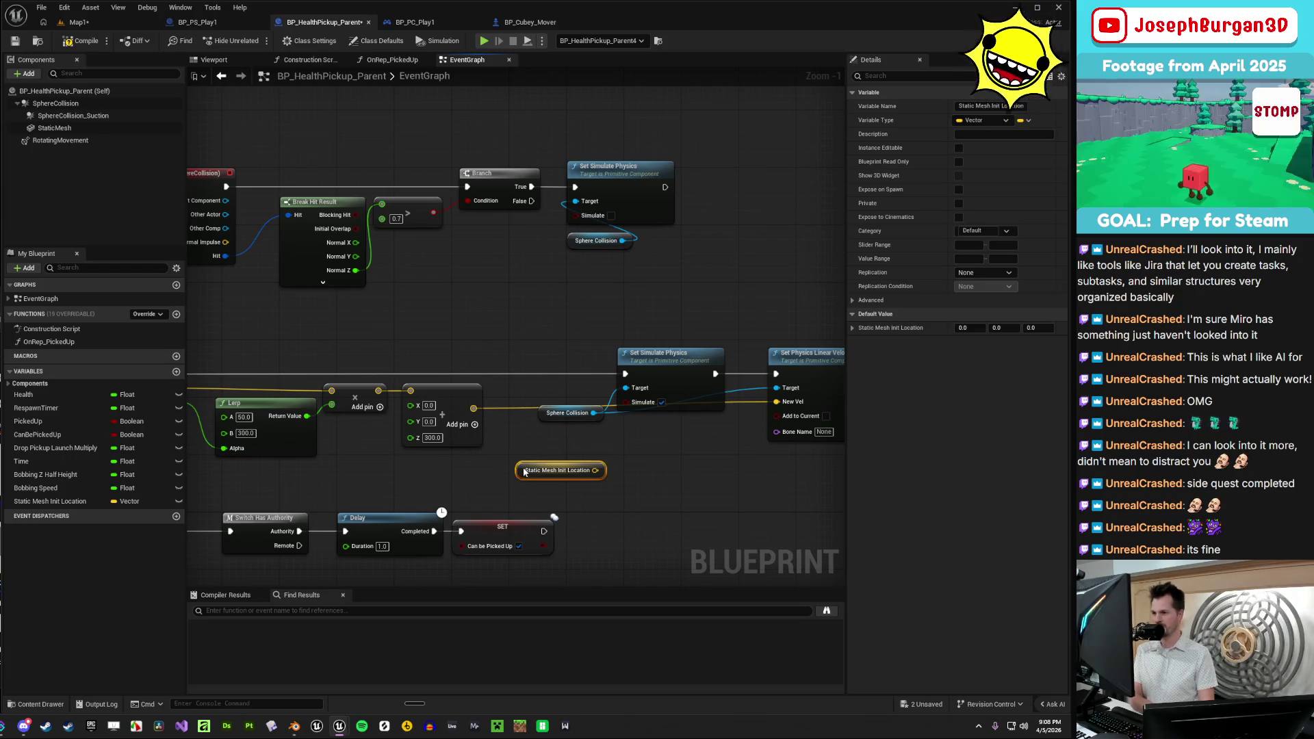
pyautogui.scroll(-4, 659, 477)
# - Clear the selection and select the Sphere Collision Suction reference node
pyautogui.click(659, 477)
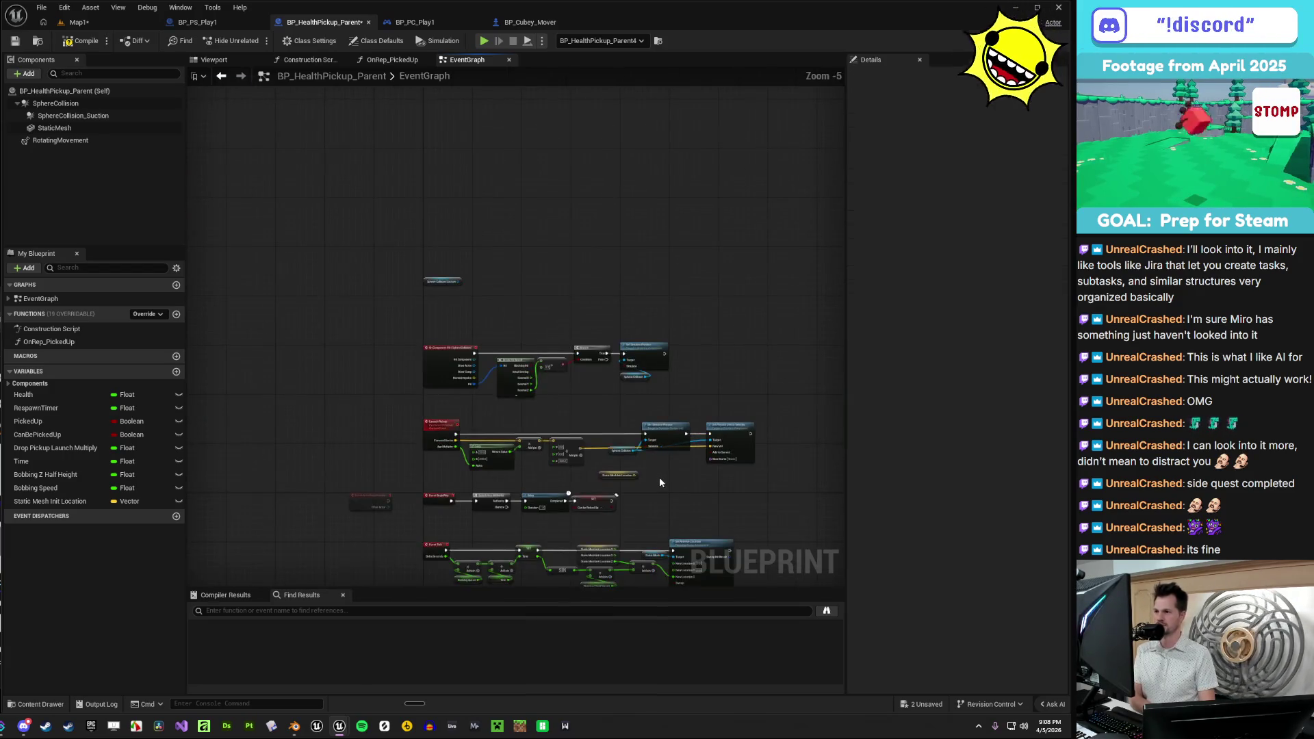
pyautogui.scroll(2, 356, 199)
pyautogui.click(252, 130)
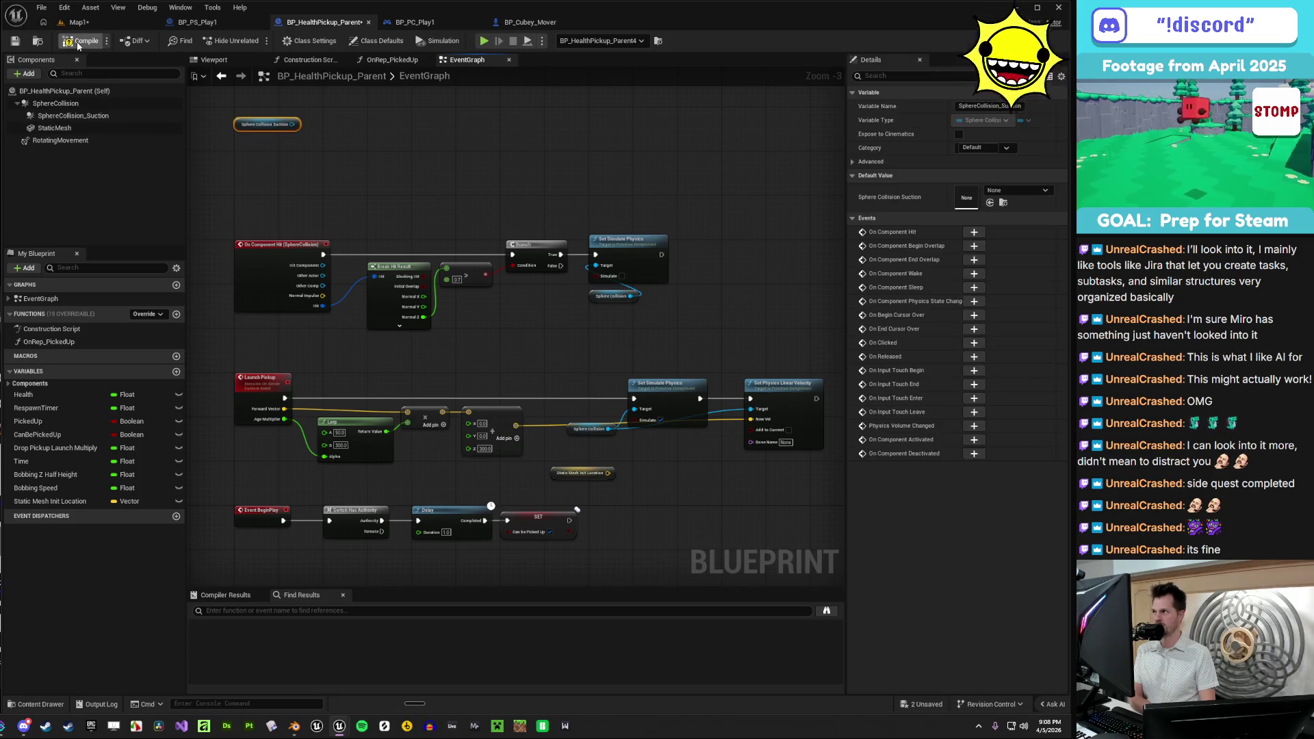
# - Save the blueprint and move the Sphere Collision Suction reference to the centre
pyautogui.click(14, 41)
pyautogui.moveTo(386, 137); pyautogui.dragTo(420, 244)
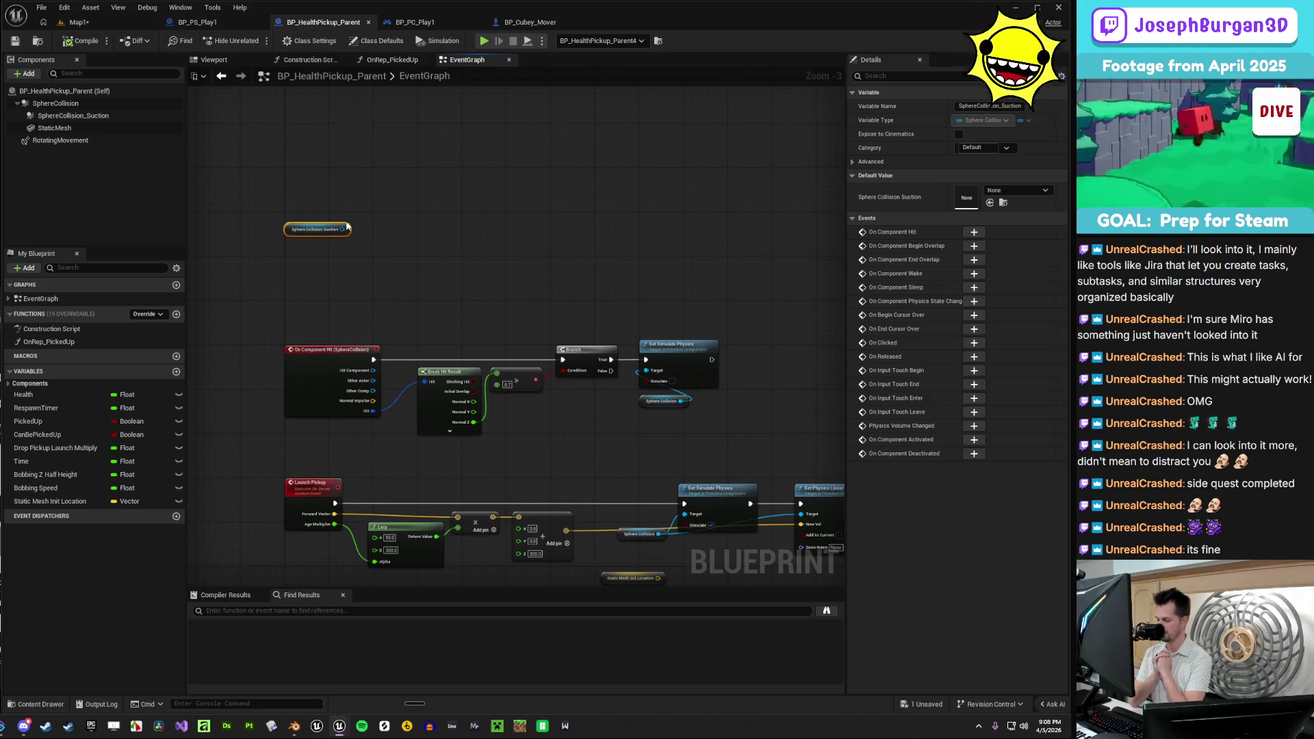
pyautogui.scroll(3, 347, 227)
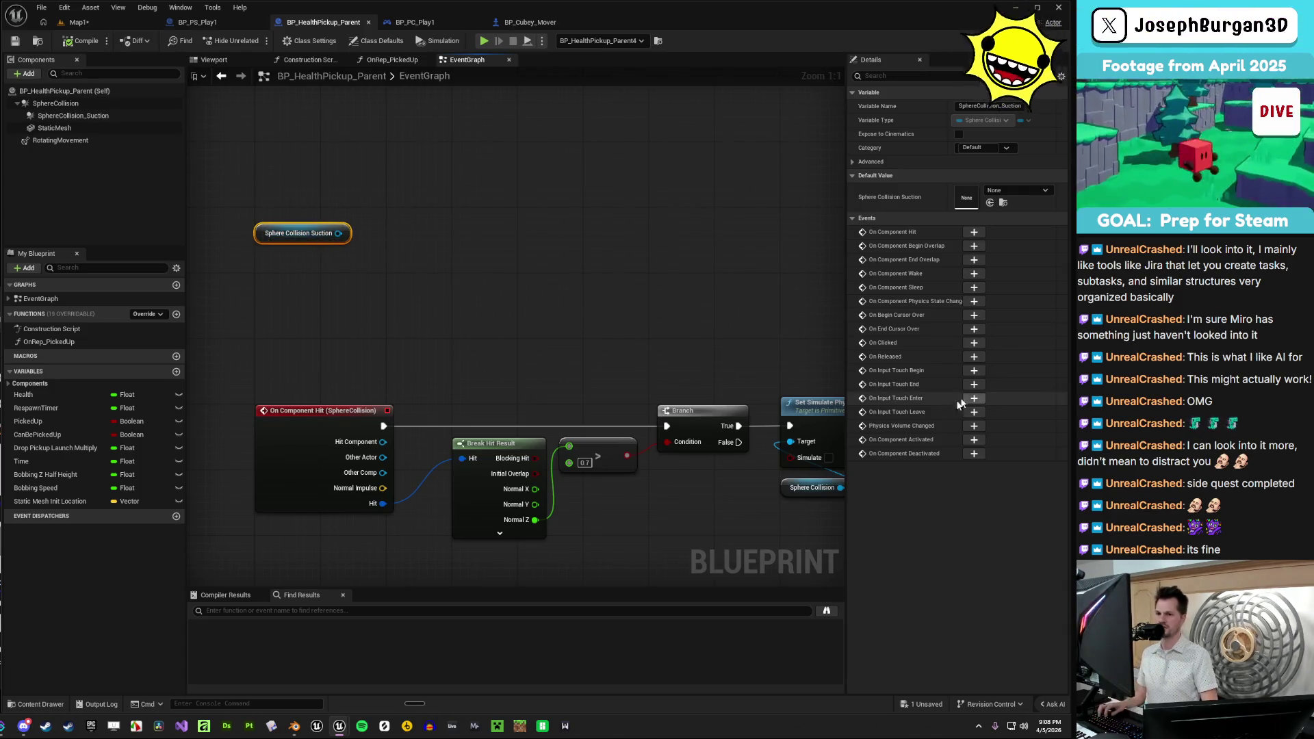
# - Add a SphereCollision_Suction Begin Overlap event under the existing overlap event
pyautogui.click(974, 248)
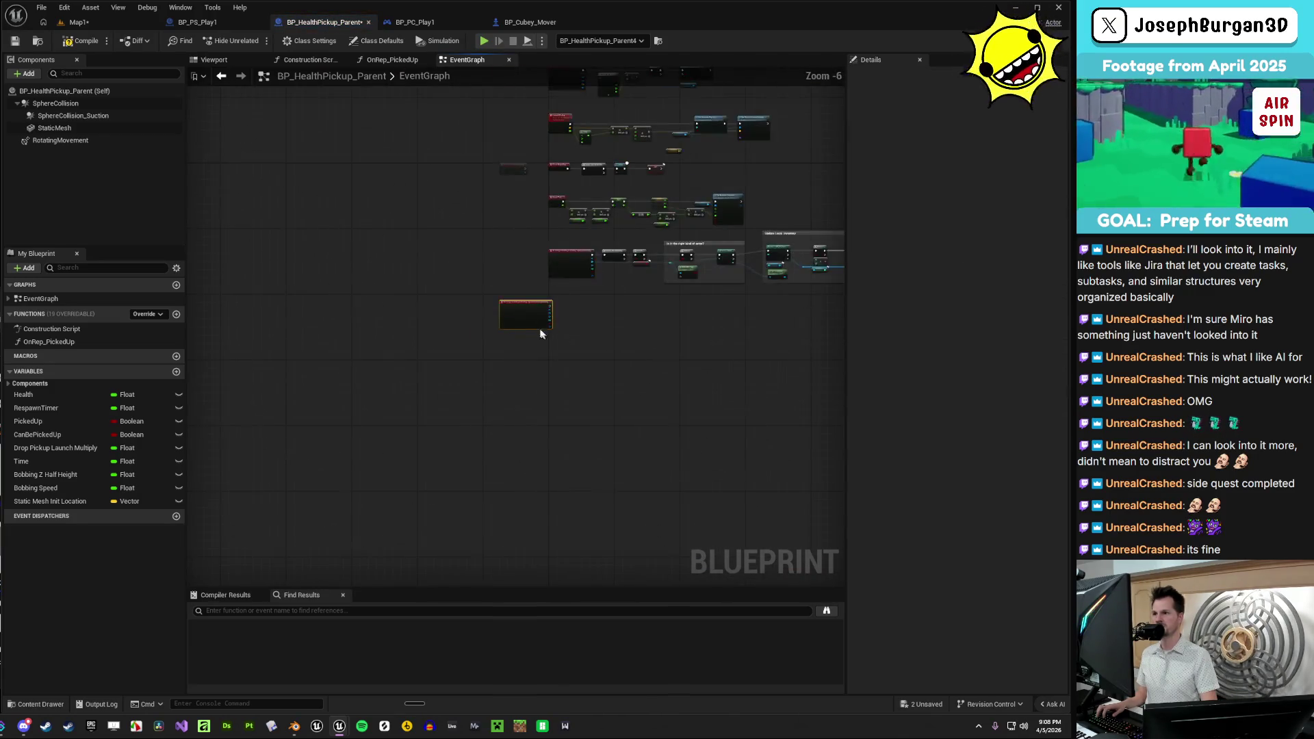
pyautogui.scroll(-4, 504, 318)
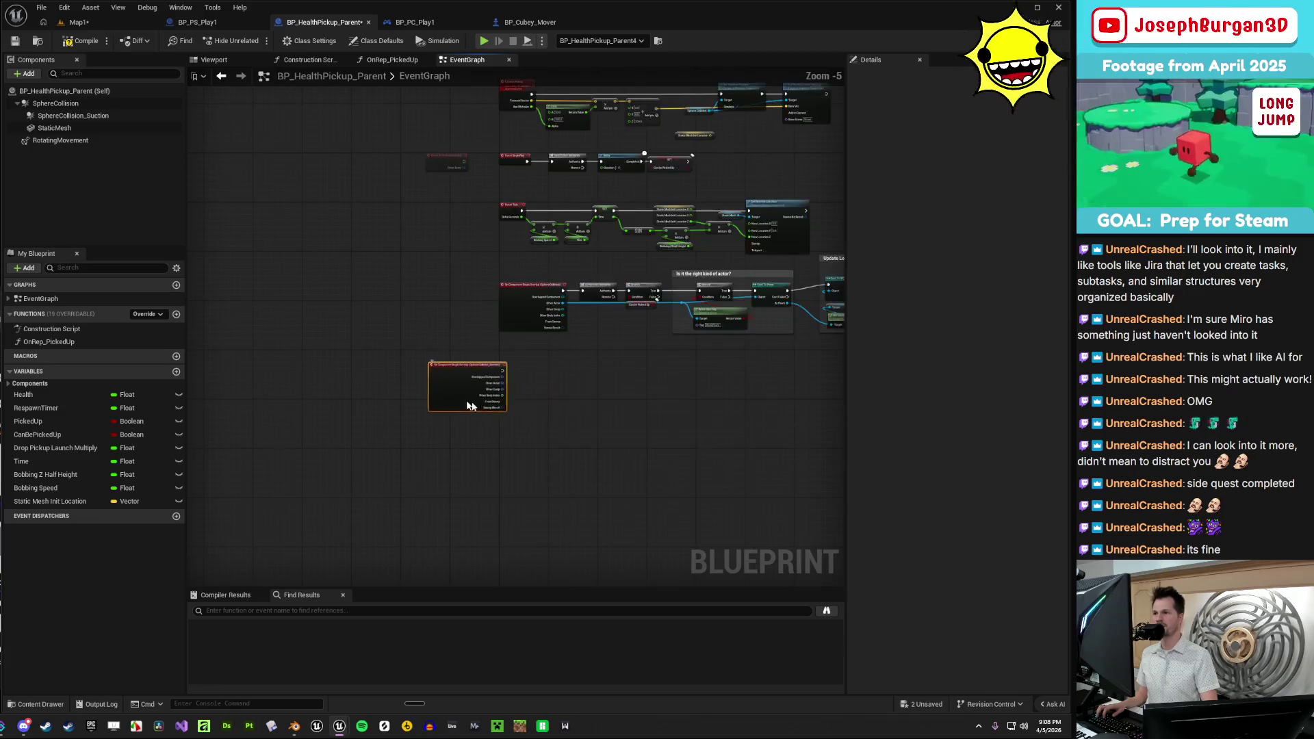
pyautogui.press('Home')
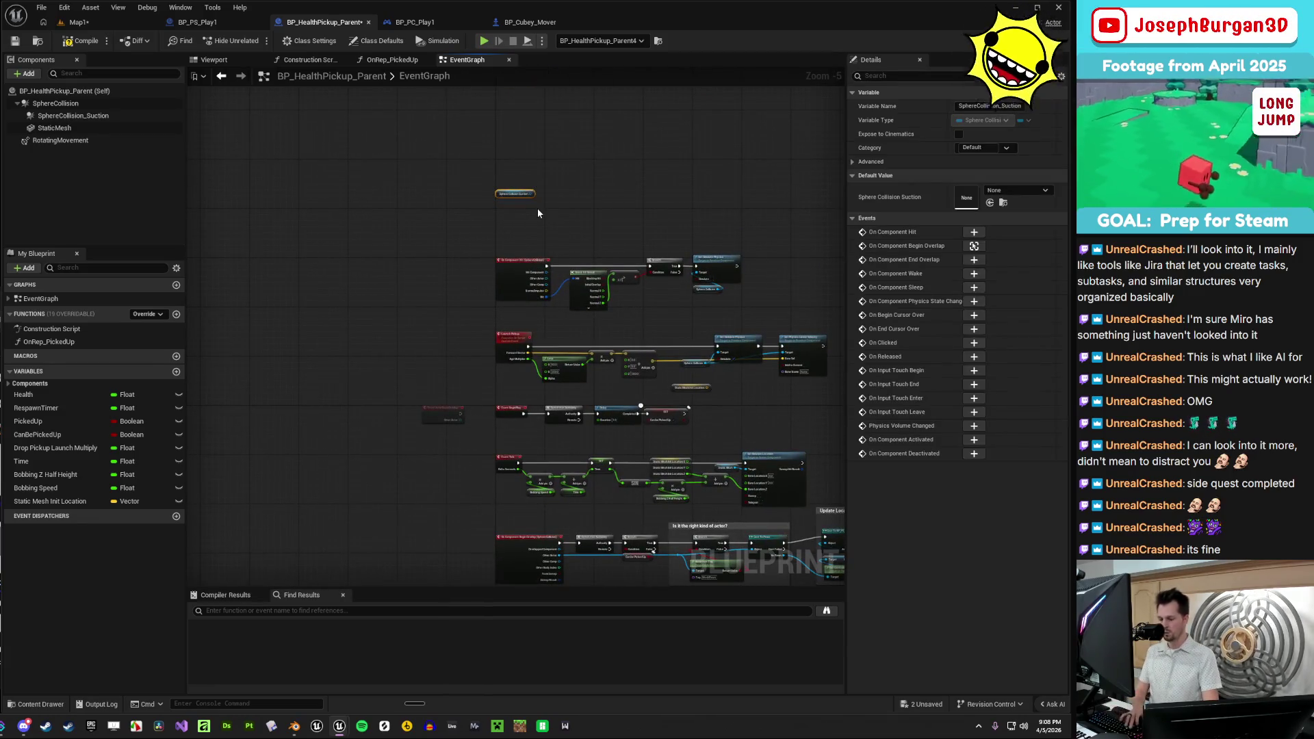
pyautogui.scroll(3, 479, 479)
pyautogui.moveTo(479, 476); pyautogui.dragTo(478, 442)
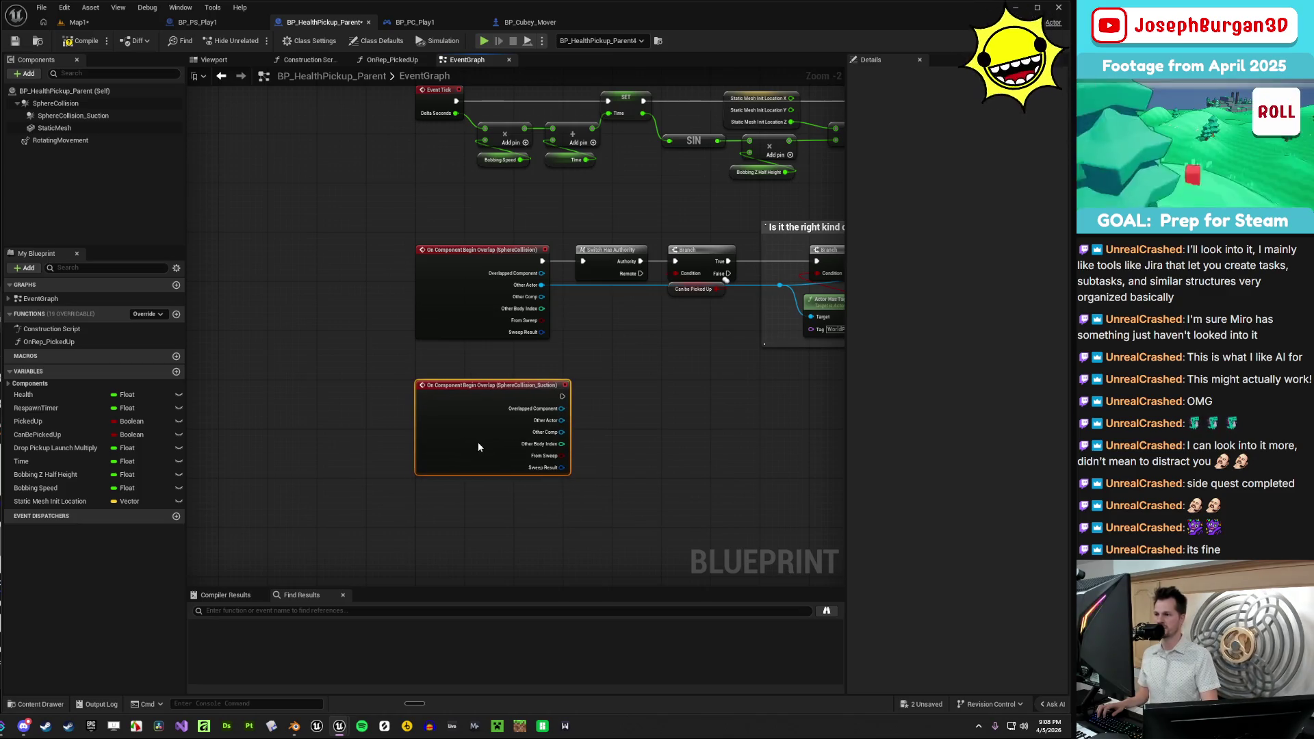
# - Save the blueprint and bring the existing authority and actor checks into view
pyautogui.click(458, 525)
pyautogui.moveTo(541, 496); pyautogui.dragTo(484, 464)
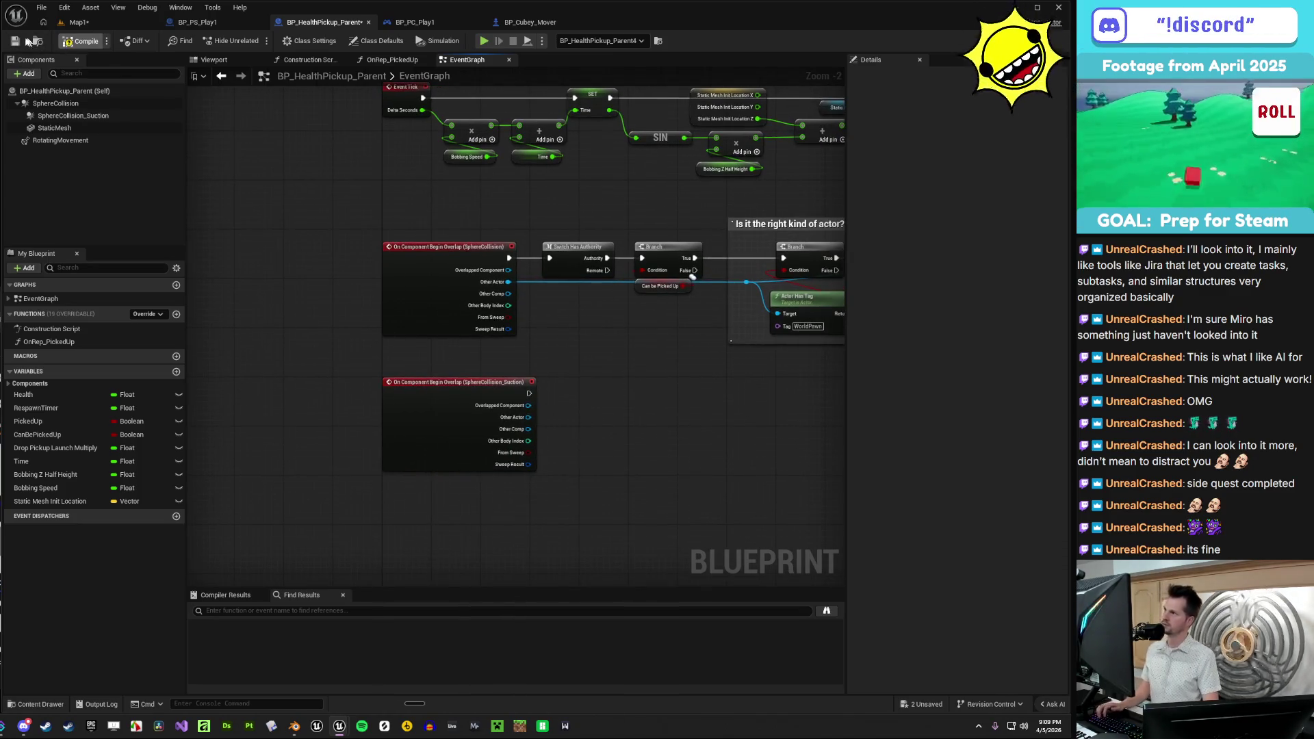
pyautogui.click(17, 41)
pyautogui.scroll(3, 594, 452)
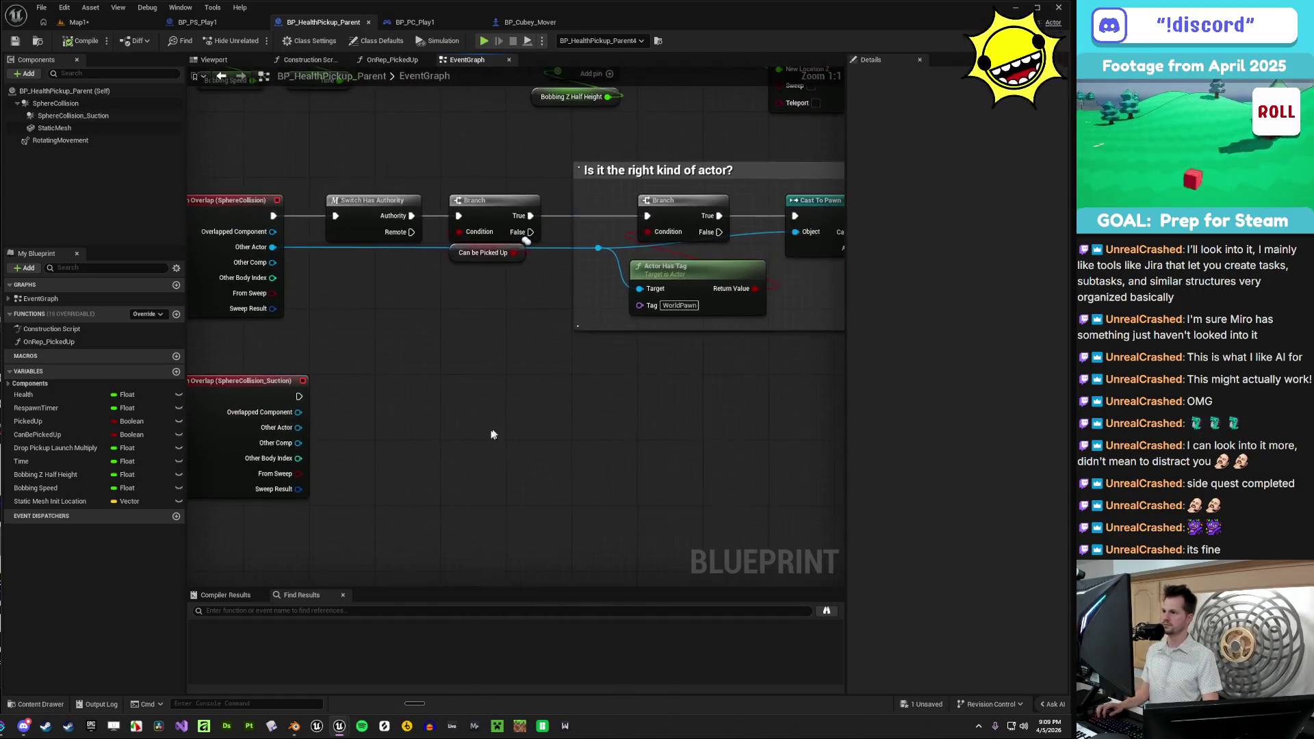
pyautogui.moveTo(625, 400)
pyautogui.mouseDown()
pyautogui.moveTo(462, 418)
pyautogui.moveTo(417, 276)
pyautogui.moveTo(336, 192)
pyautogui.moveTo(293, 180)
pyautogui.moveTo(753, 334)
pyautogui.moveTo(894, 351)
pyautogui.mouseUp()
pyautogui.scroll(-1, 465, 408)
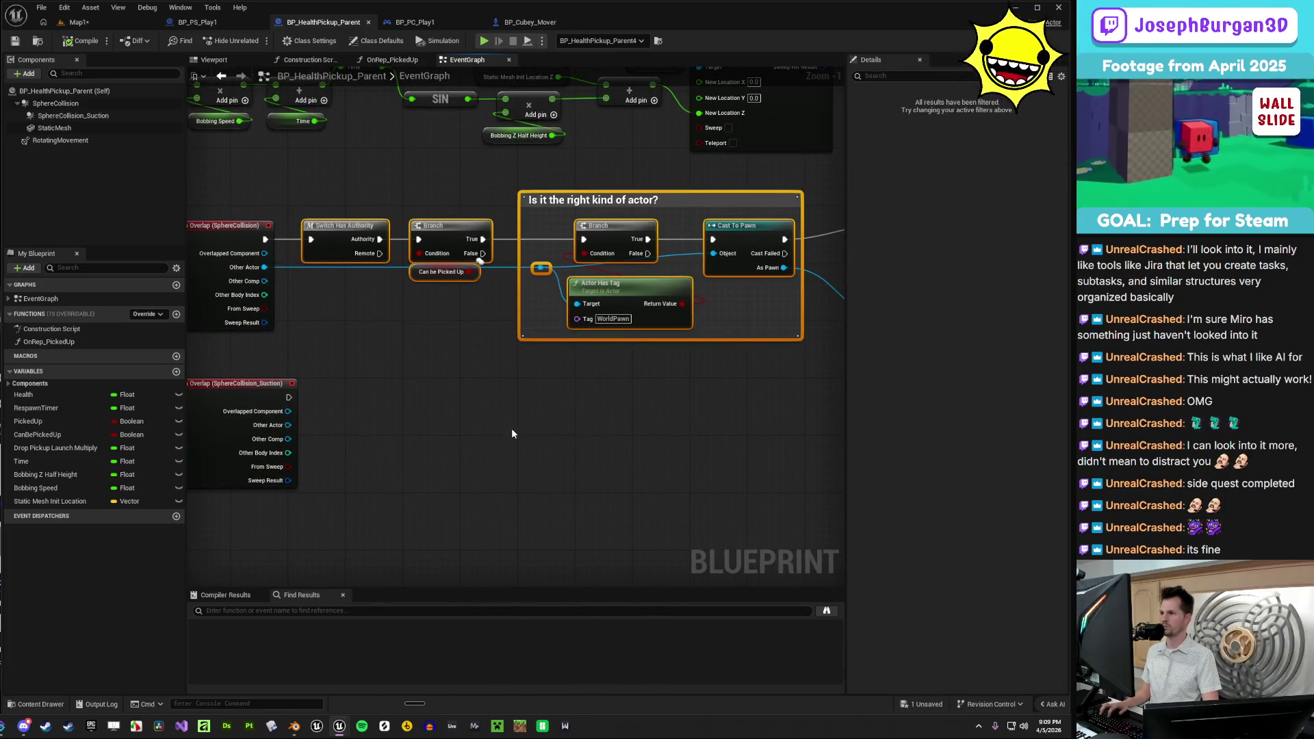
# - Paste a copy of the checks by the Suction event, wiring exec and Other Actor
pyautogui.hotkey('ctrl', 'c')
pyautogui.hotkey('ctrl', 'v')
pyautogui.moveTo(512, 433); pyautogui.dragTo(532, 426)
pyautogui.moveTo(289, 396); pyautogui.dragTo(340, 426)
pyautogui.moveTo(567, 454)
pyautogui.mouseDown()
pyautogui.moveTo(488, 475)
pyautogui.moveTo(288, 425)
pyautogui.mouseUp()
# - Look over both overlap chains and select the Suction overlap event
pyautogui.moveTo(458, 510); pyautogui.dragTo(393, 505)
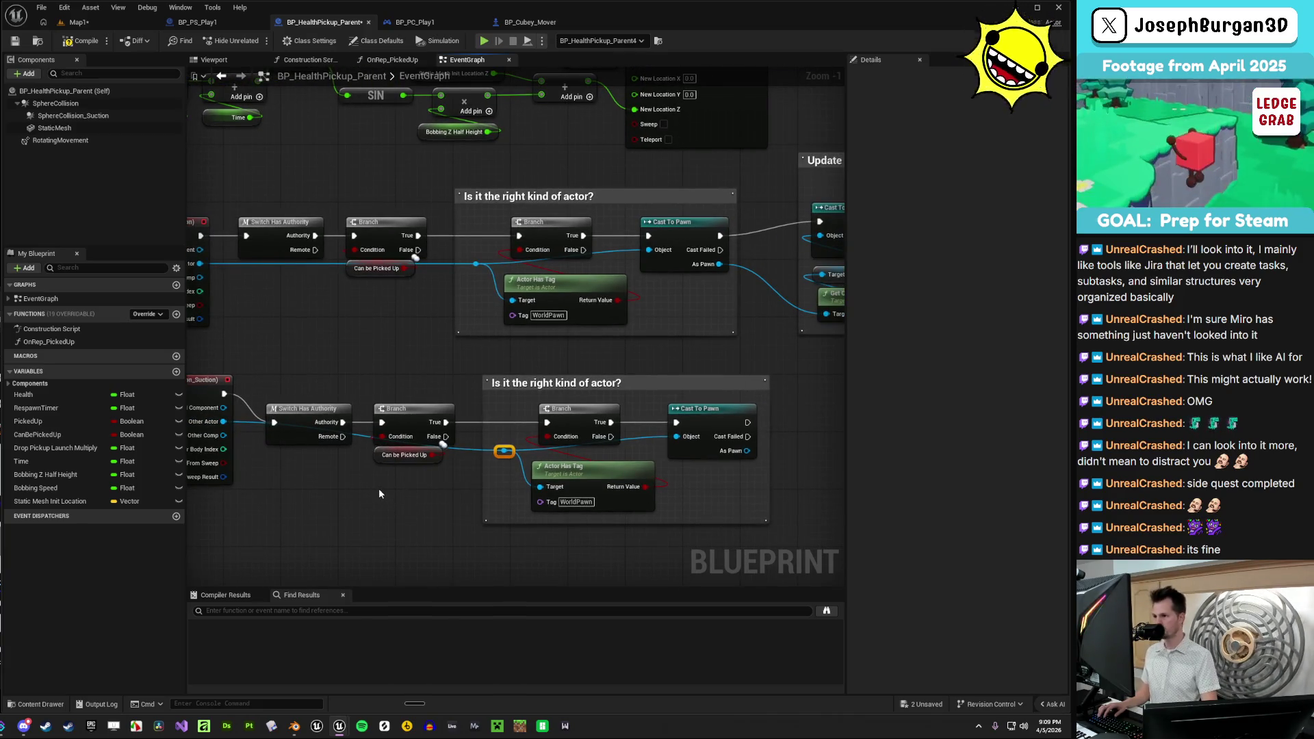
pyautogui.moveTo(379, 487)
pyautogui.mouseDown()
pyautogui.moveTo(239, 487)
pyautogui.moveTo(400, 469)
pyautogui.mouseUp()
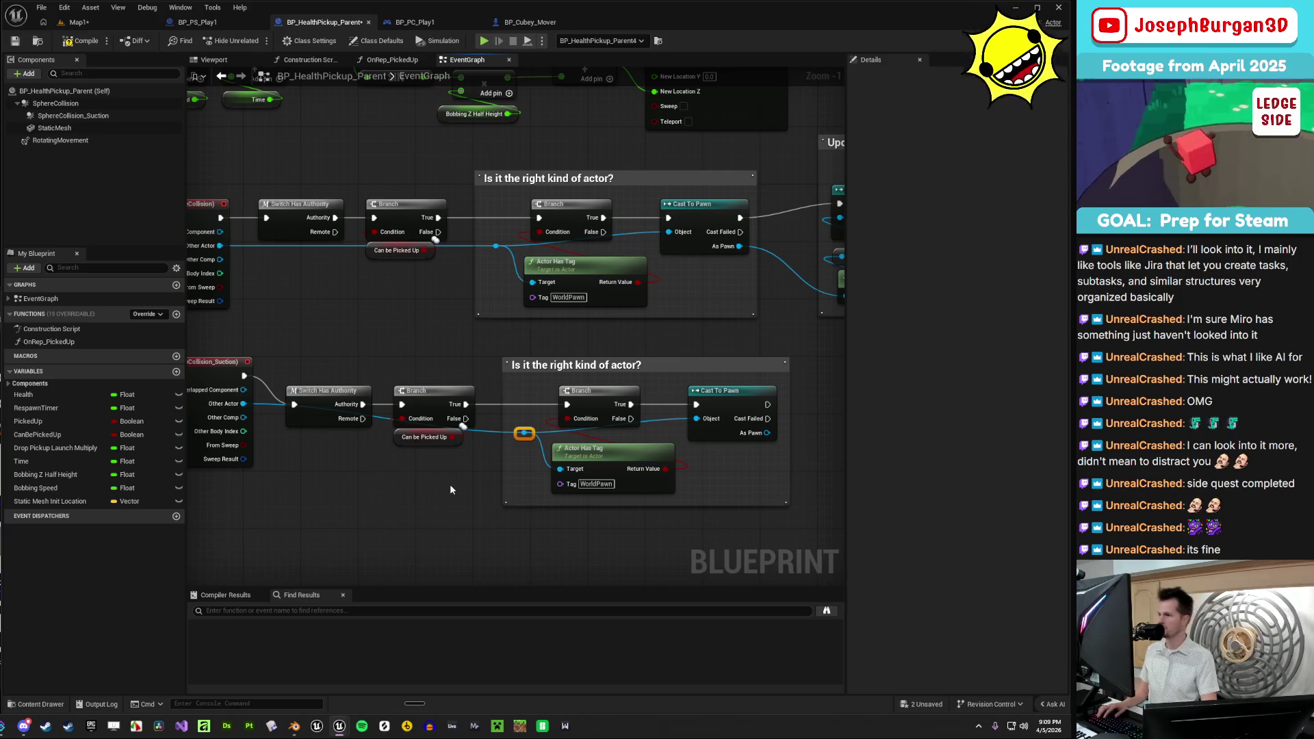
pyautogui.moveTo(449, 475)
pyautogui.mouseDown()
pyautogui.moveTo(338, 475)
pyautogui.moveTo(509, 470)
pyautogui.mouseUp()
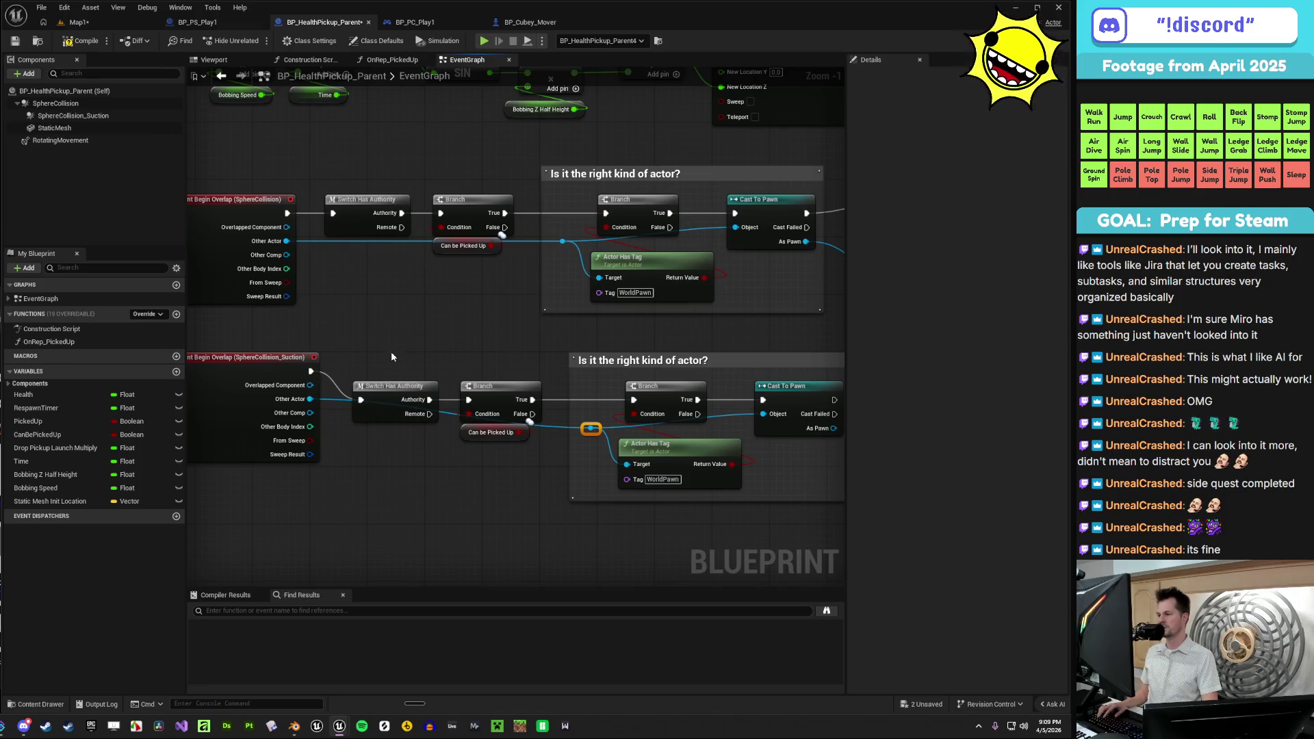
pyautogui.scroll(-2, 376, 354)
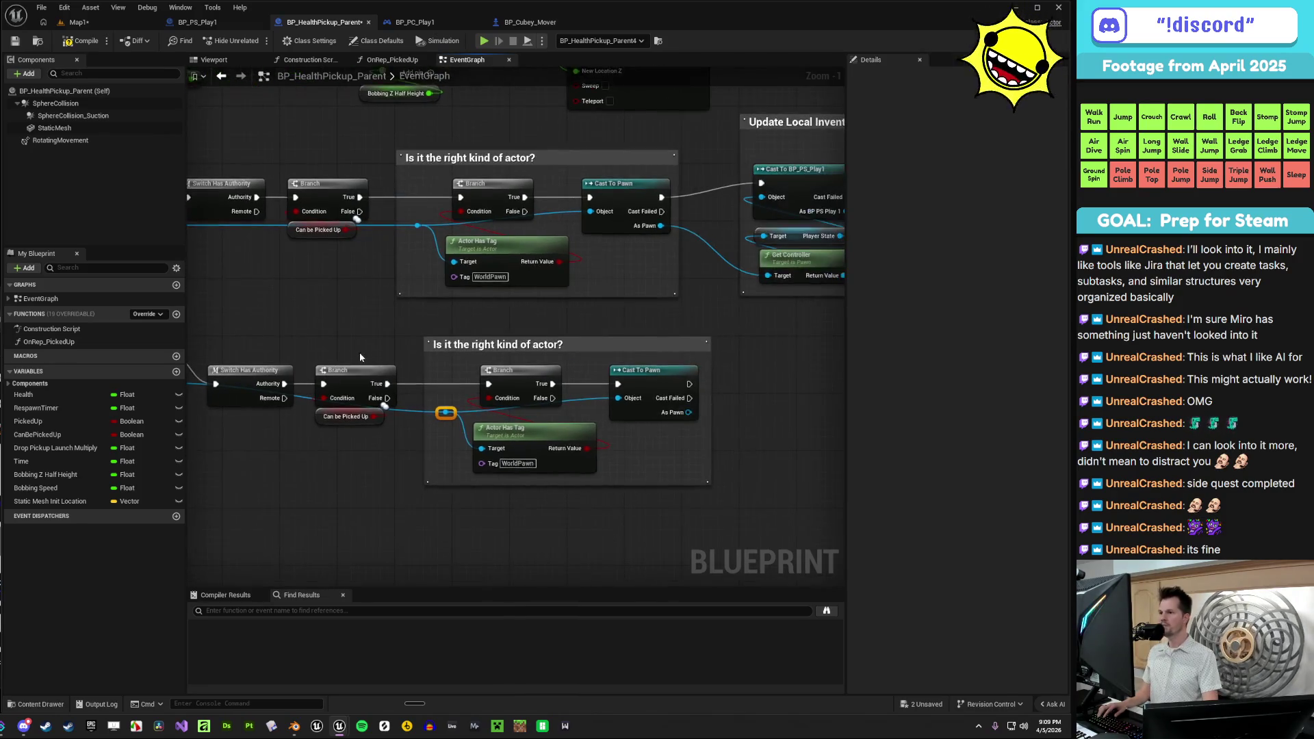
pyautogui.moveTo(277, 423)
pyautogui.mouseDown()
pyautogui.moveTo(342, 425)
pyautogui.moveTo(392, 397)
pyautogui.mouseUp()
pyautogui.click(260, 339)
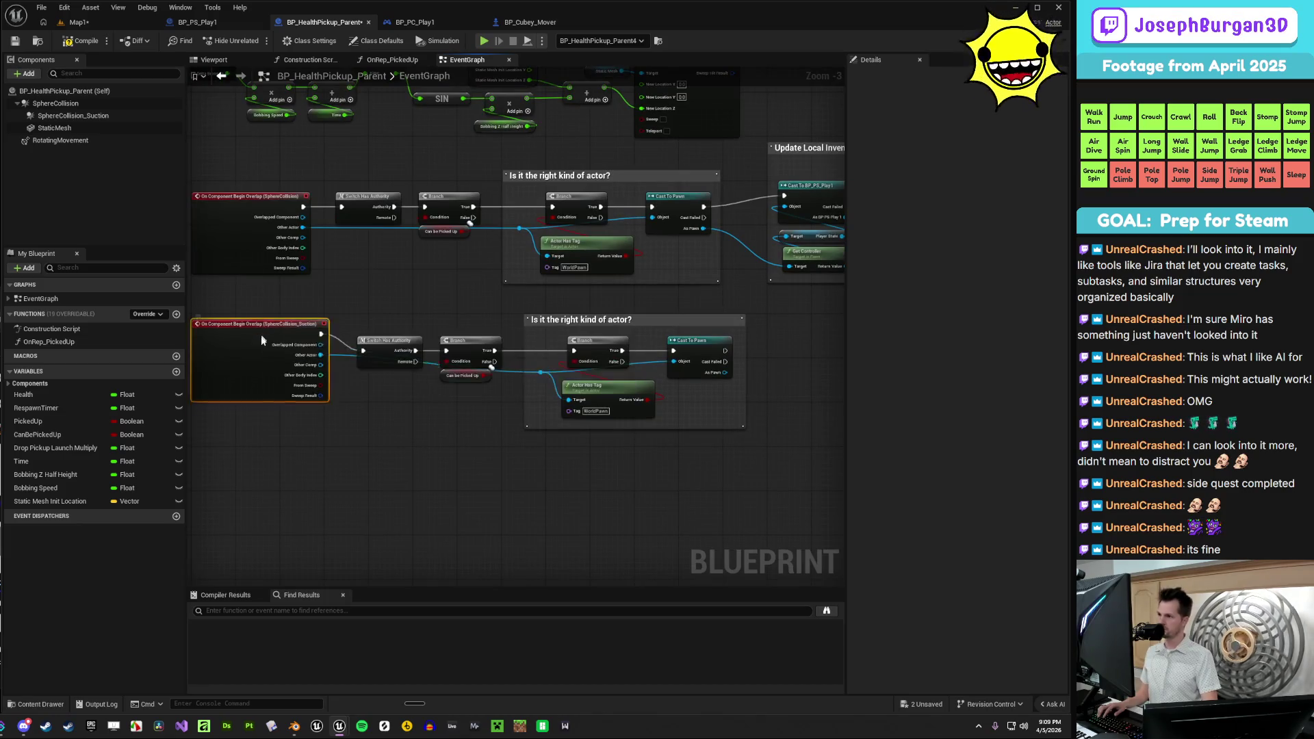
pyautogui.moveTo(318, 425); pyautogui.dragTo(660, 318)
pyautogui.moveTo(378, 337)
pyautogui.mouseDown()
pyautogui.moveTo(380, 358)
pyautogui.moveTo(381, 329)
pyautogui.mouseUp()
pyautogui.click(364, 310)
pyautogui.moveTo(602, 314); pyautogui.dragTo(335, 335)
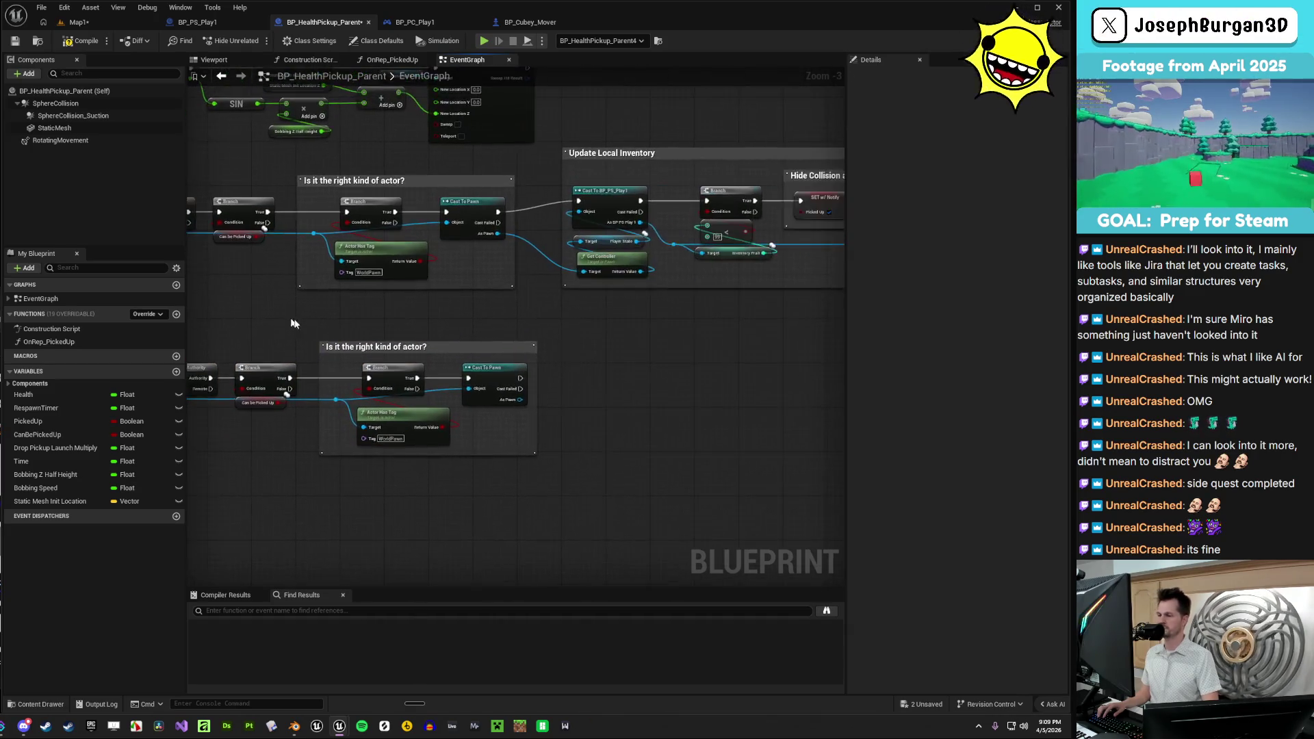
pyautogui.scroll(2, 584, 378)
pyautogui.scroll(-2, 586, 367)
pyautogui.moveTo(491, 408)
pyautogui.mouseDown()
pyautogui.moveTo(499, 470)
pyautogui.moveTo(472, 409)
pyautogui.mouseUp()
pyautogui.scroll(2, 459, 396)
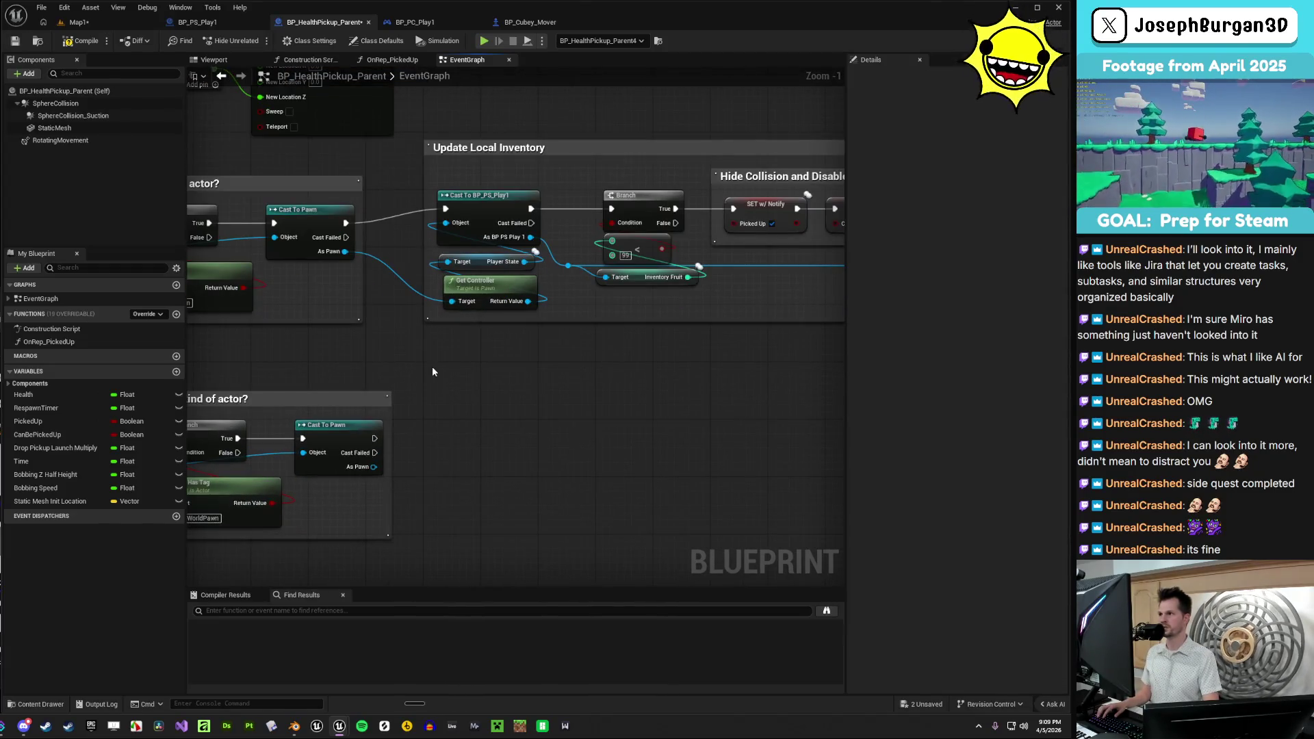
pyautogui.moveTo(432, 366)
pyautogui.mouseDown()
pyautogui.moveTo(610, 329)
pyautogui.moveTo(440, 411)
pyautogui.moveTo(558, 353)
pyautogui.mouseUp()
pyautogui.scroll(-1, 440, 410)
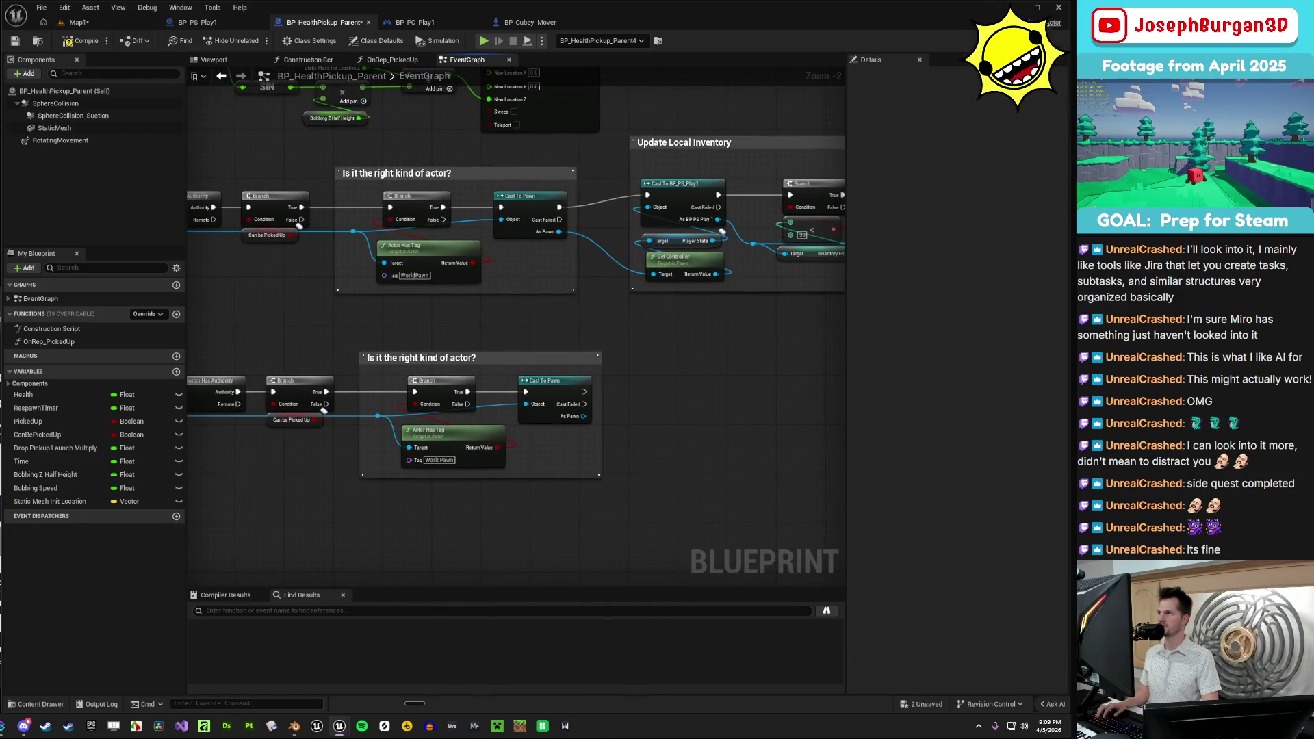
pyautogui.click(15, 40)
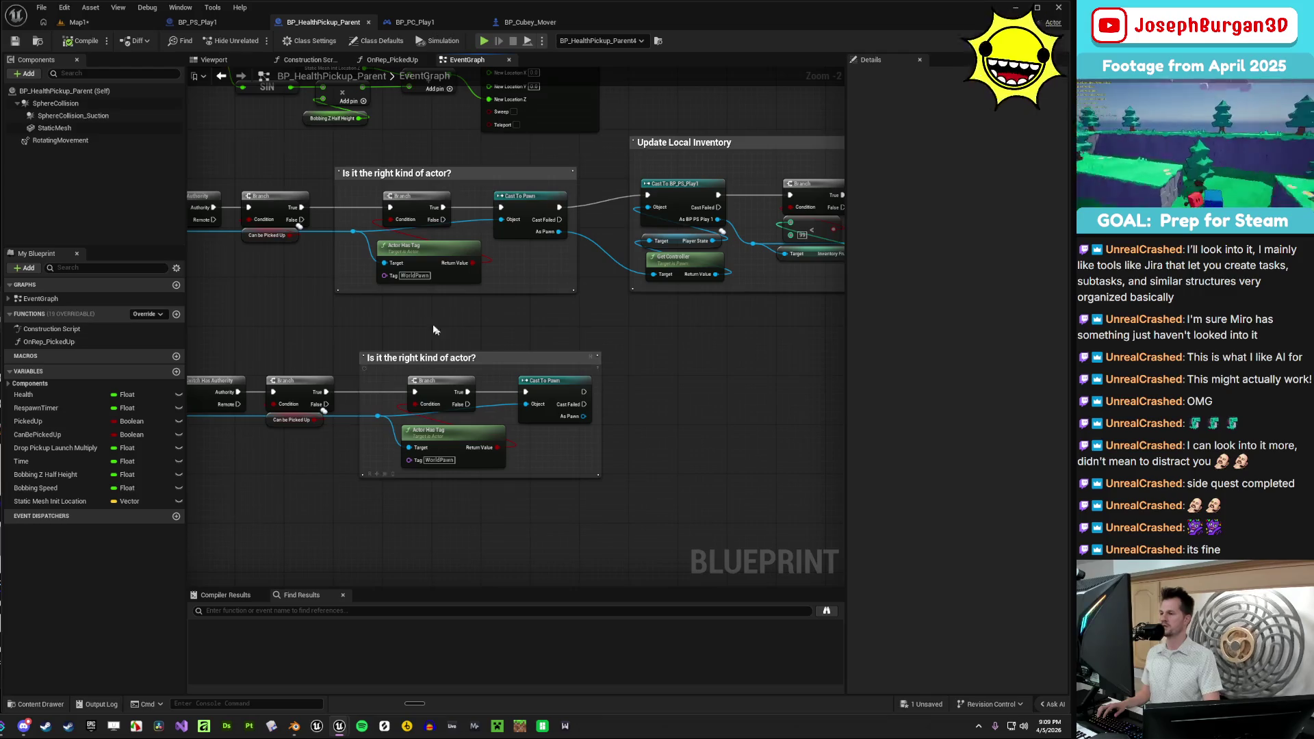
pyautogui.moveTo(390, 339); pyautogui.dragTo(520, 335)
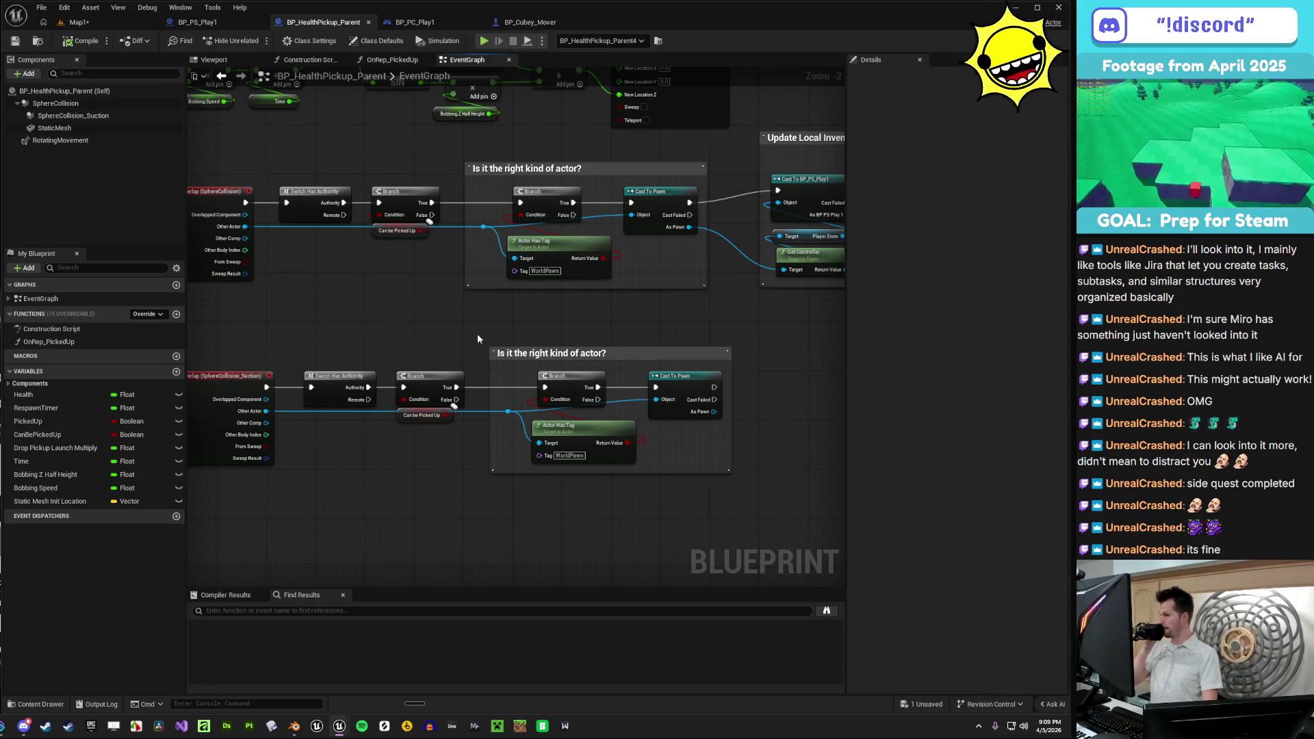
pyautogui.moveTo(473, 336)
pyautogui.mouseDown()
pyautogui.moveTo(416, 323)
pyautogui.moveTo(334, 243)
pyautogui.mouseUp()
pyautogui.moveTo(589, 384)
pyautogui.mouseDown()
pyautogui.moveTo(560, 436)
pyautogui.moveTo(563, 388)
pyautogui.moveTo(564, 446)
pyautogui.moveTo(517, 316)
pyautogui.mouseUp()
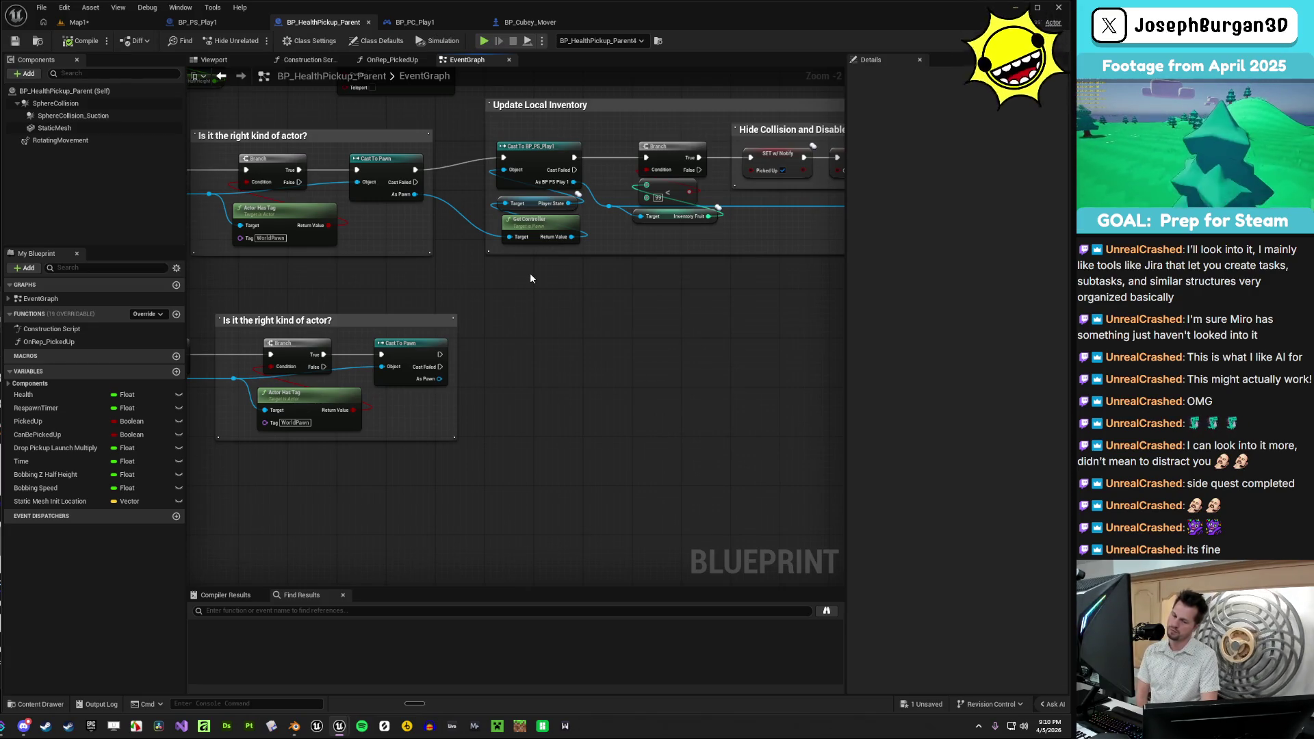
pyautogui.moveTo(454, 359); pyautogui.dragTo(416, 437)
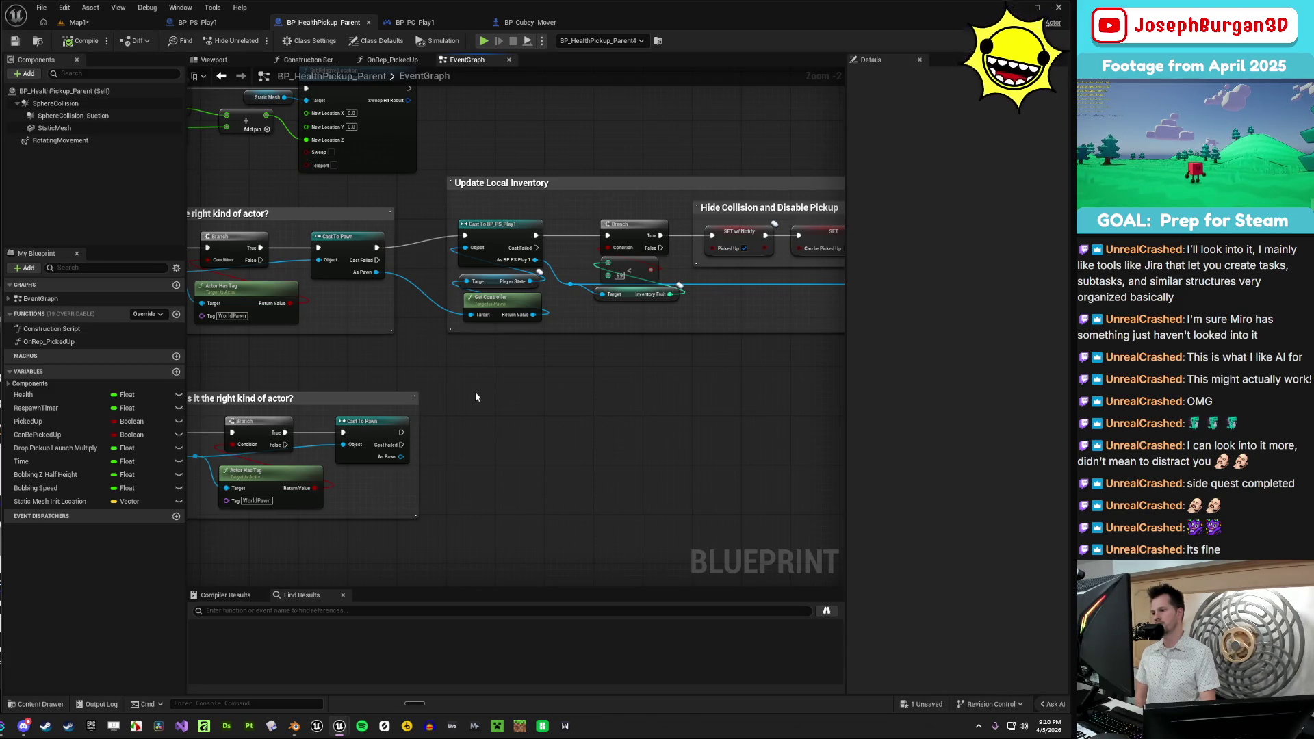
pyautogui.moveTo(499, 412)
pyautogui.mouseDown()
pyautogui.moveTo(732, 400)
pyautogui.moveTo(841, 374)
pyautogui.moveTo(620, 381)
pyautogui.mouseUp()
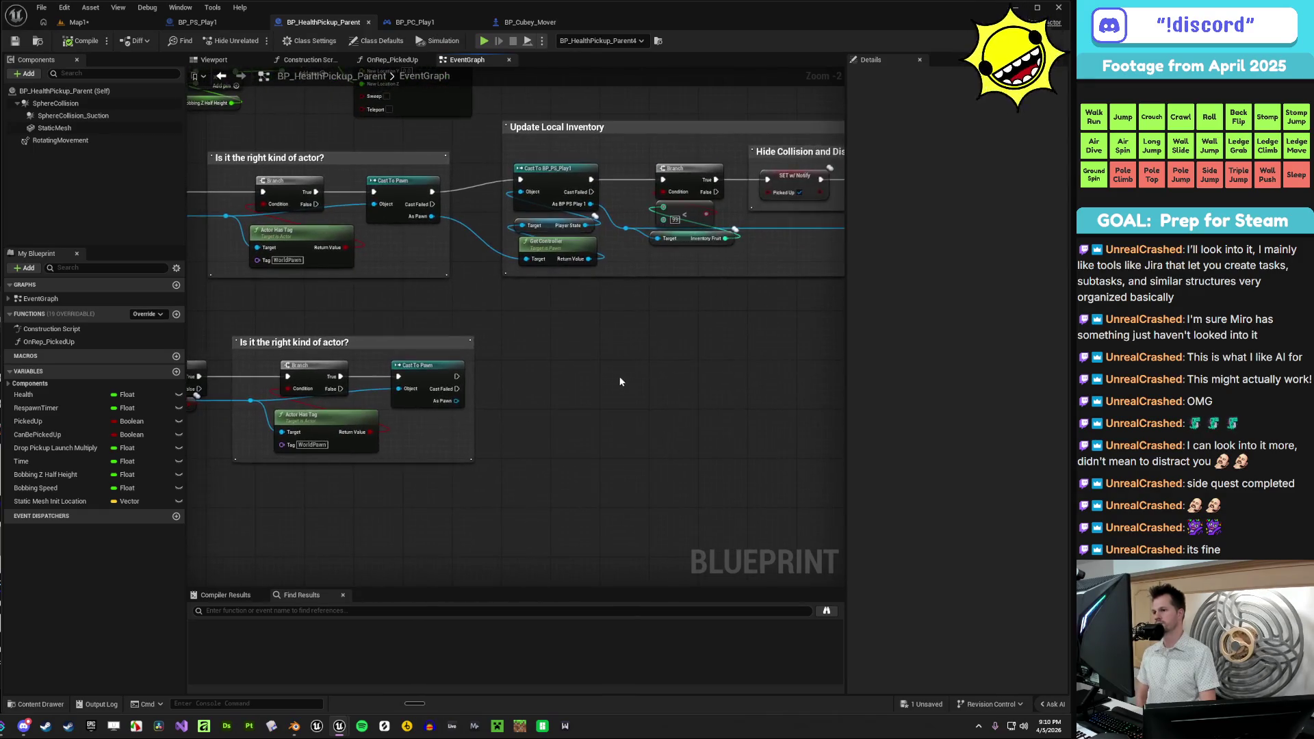
pyautogui.scroll(-2, 590, 377)
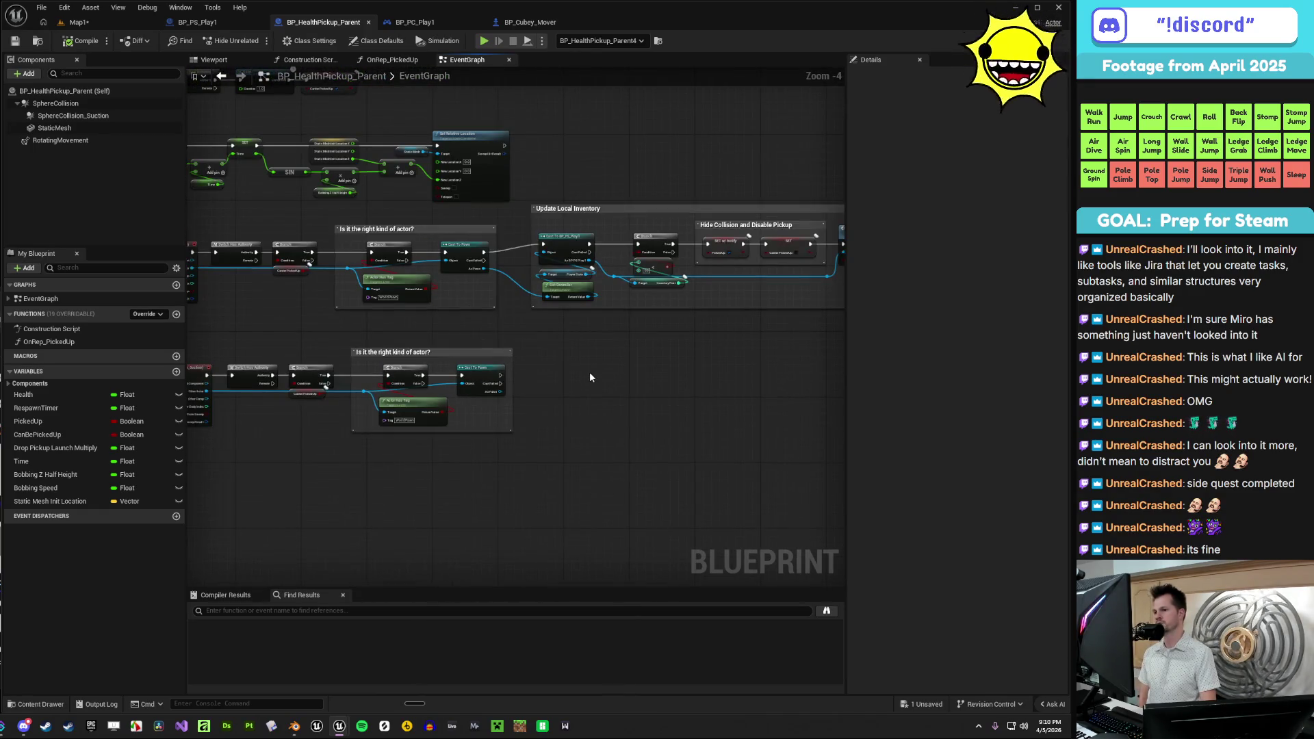
pyautogui.scroll(4, 591, 377)
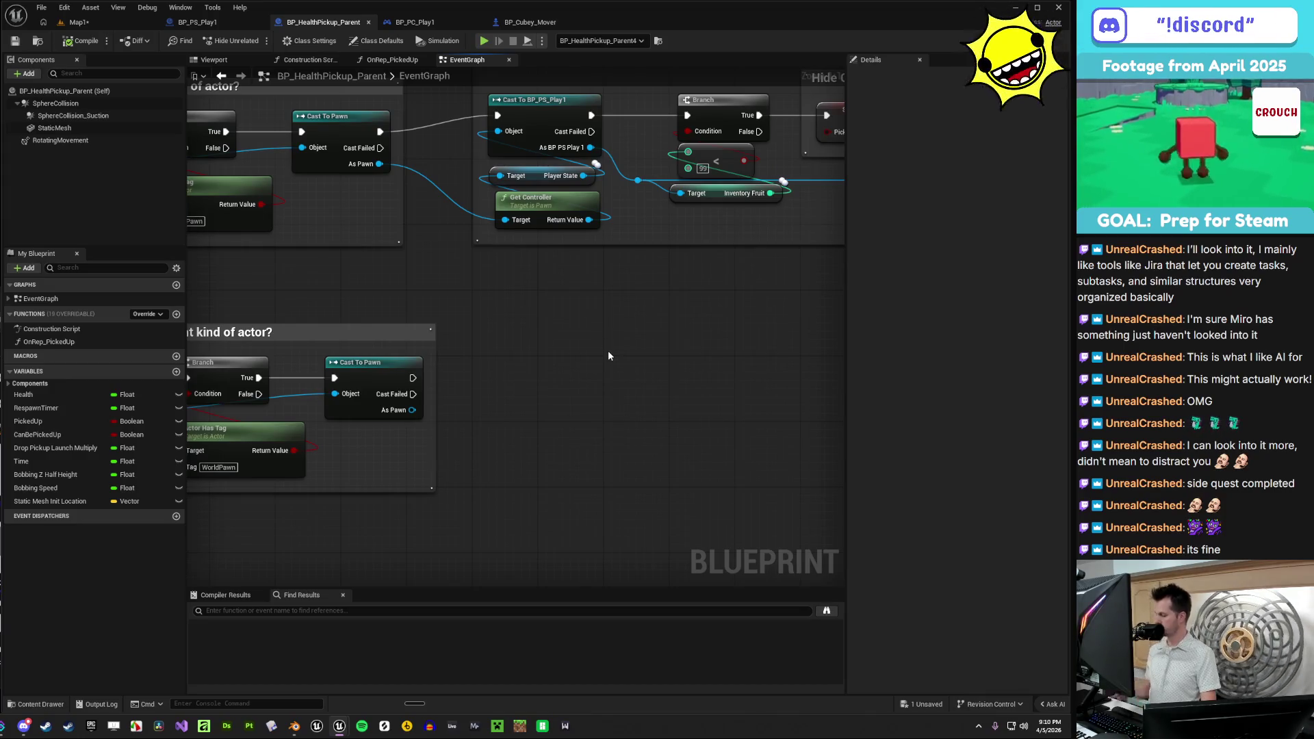
pyautogui.scroll(-2, 606, 352)
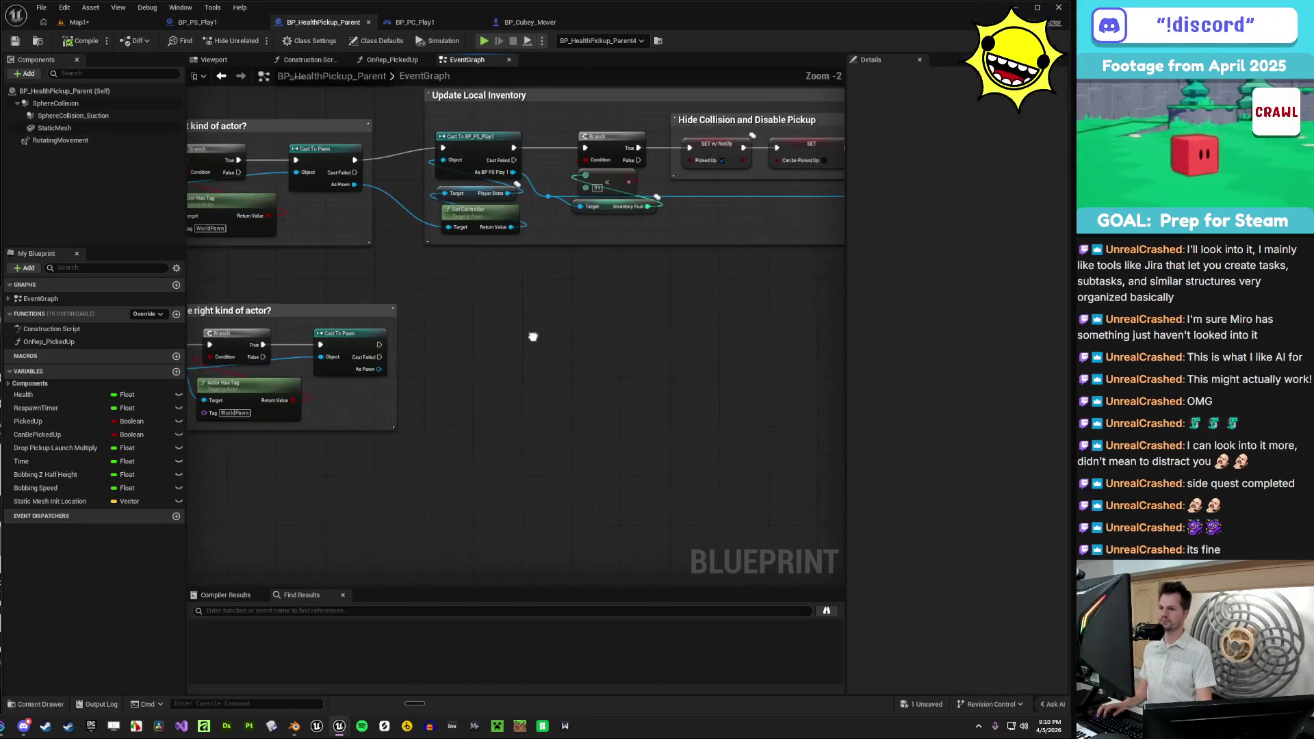
# - Open and dismiss the graph context menu and My Blueprint's Add list without adding anything
pyautogui.rightClick(490, 340)
pyautogui.press('Escape')
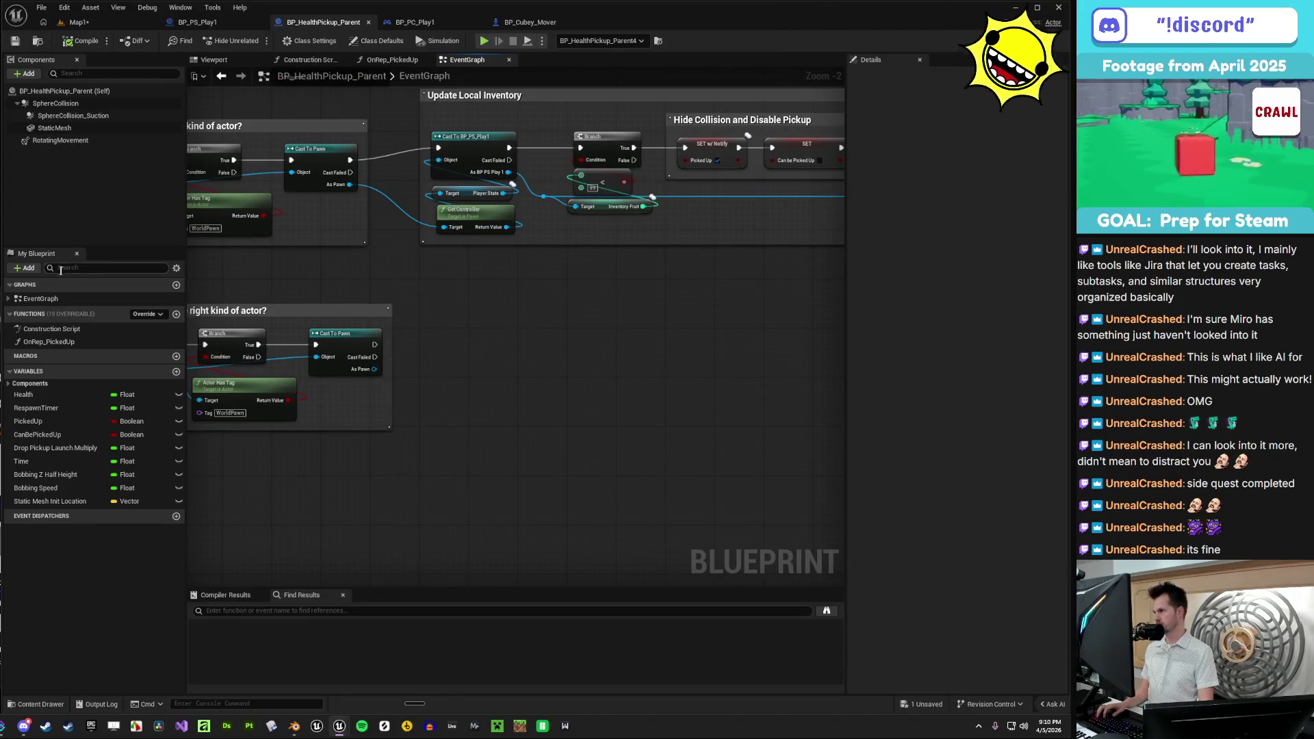
pyautogui.click(25, 267)
pyautogui.moveTo(70, 329)
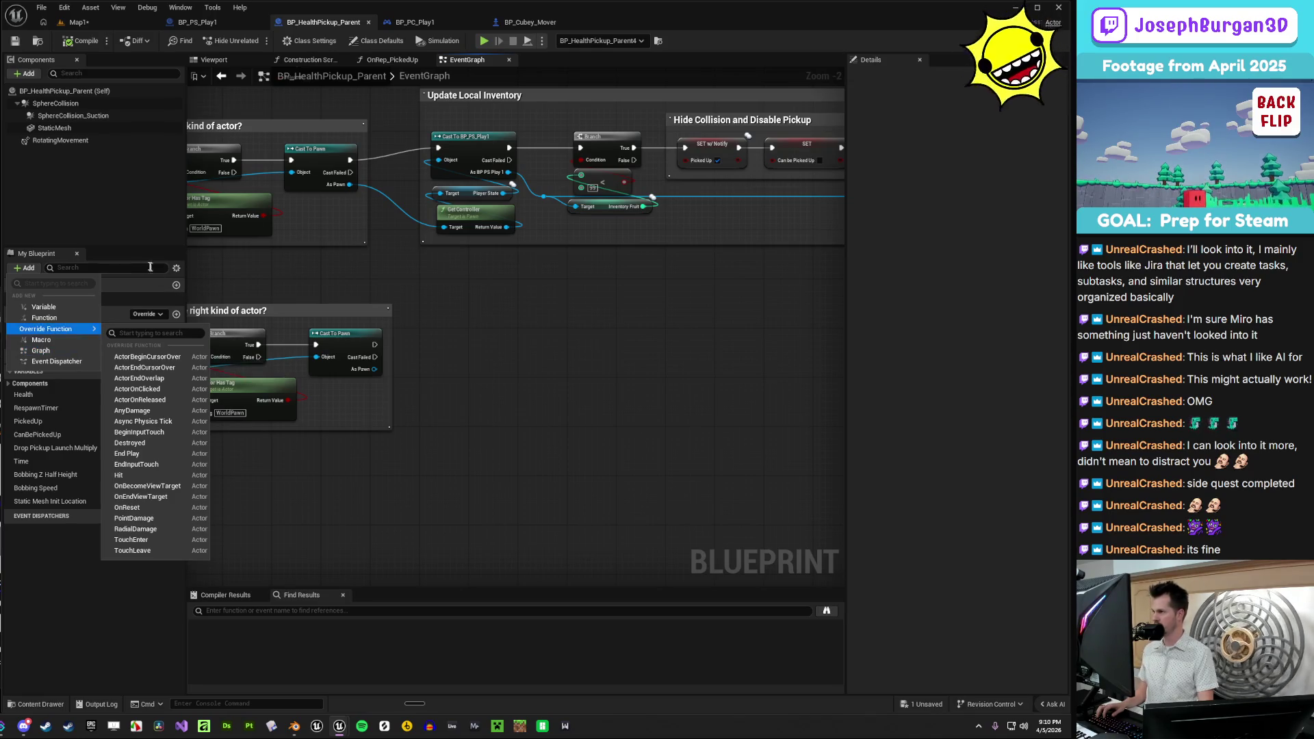
pyautogui.press('Escape')
pyautogui.scroll(-2, 526, 380)
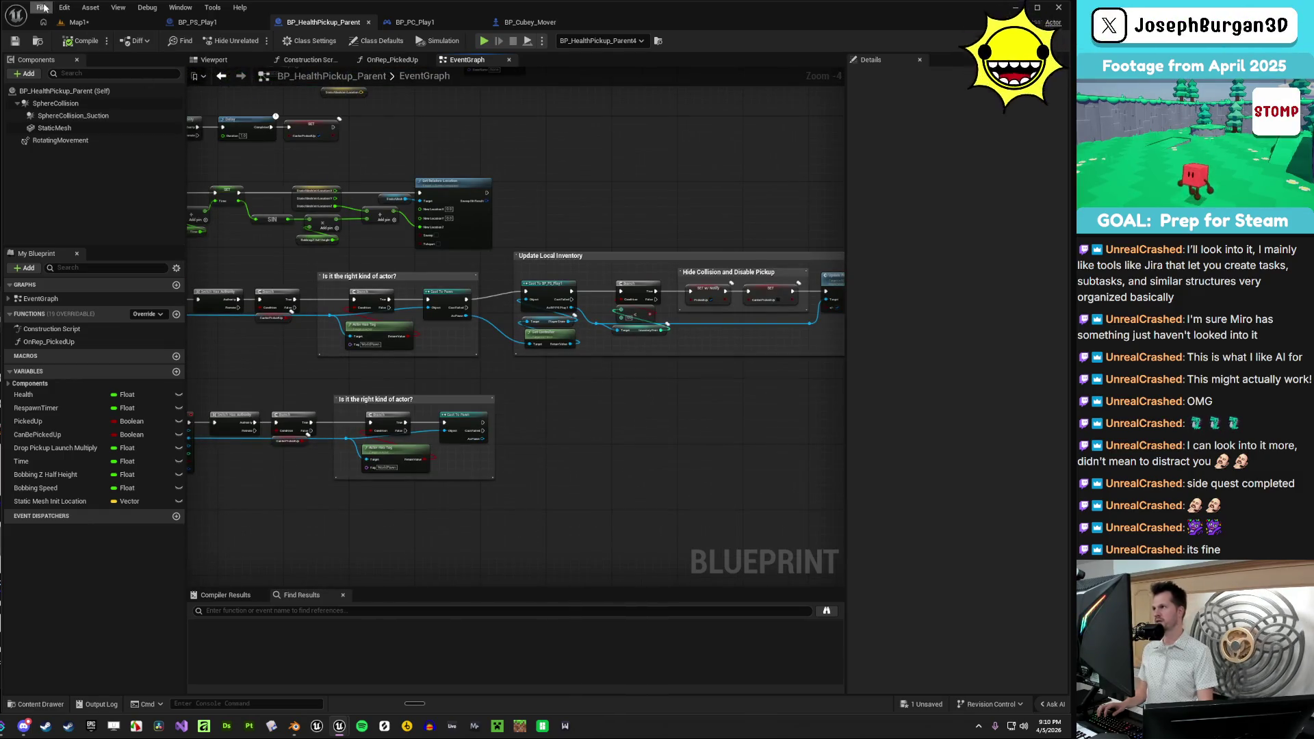
# - Save the Map1 level
pyautogui.click(77, 22)
pyautogui.click(15, 40)
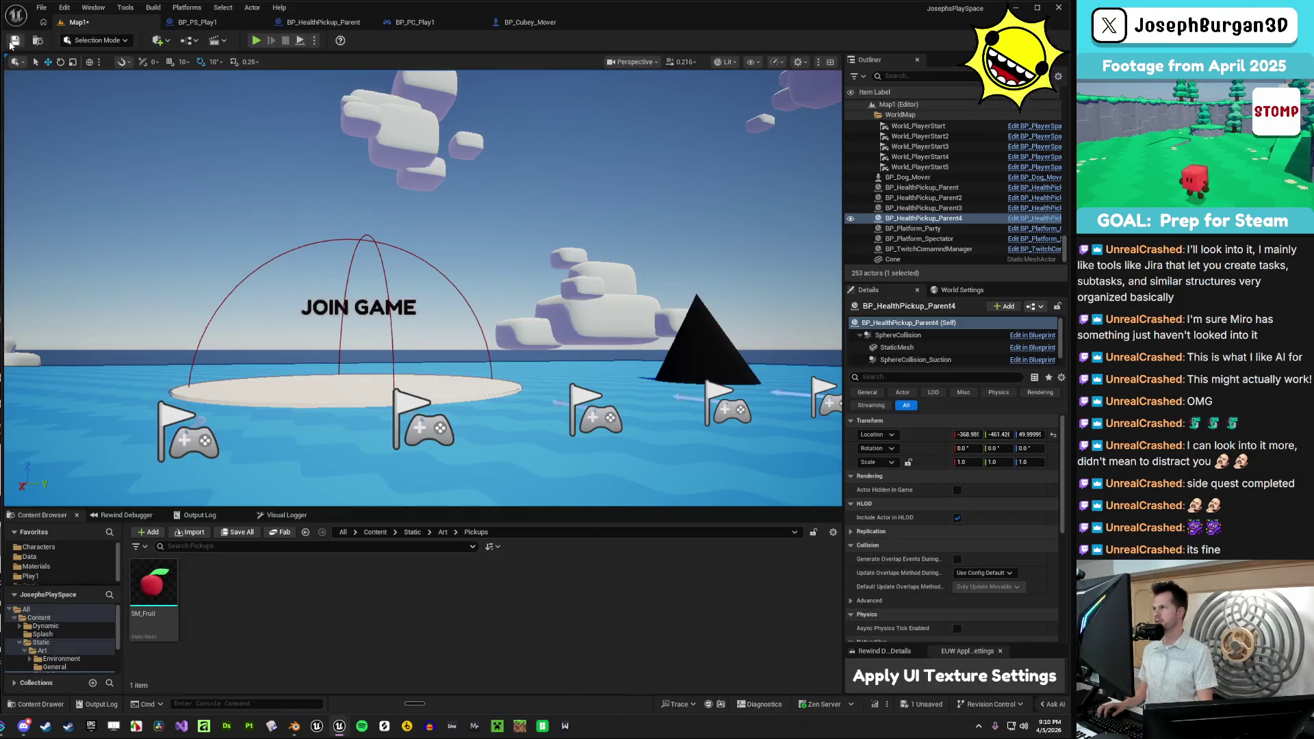
pyautogui.scroll(-5, 423, 288)
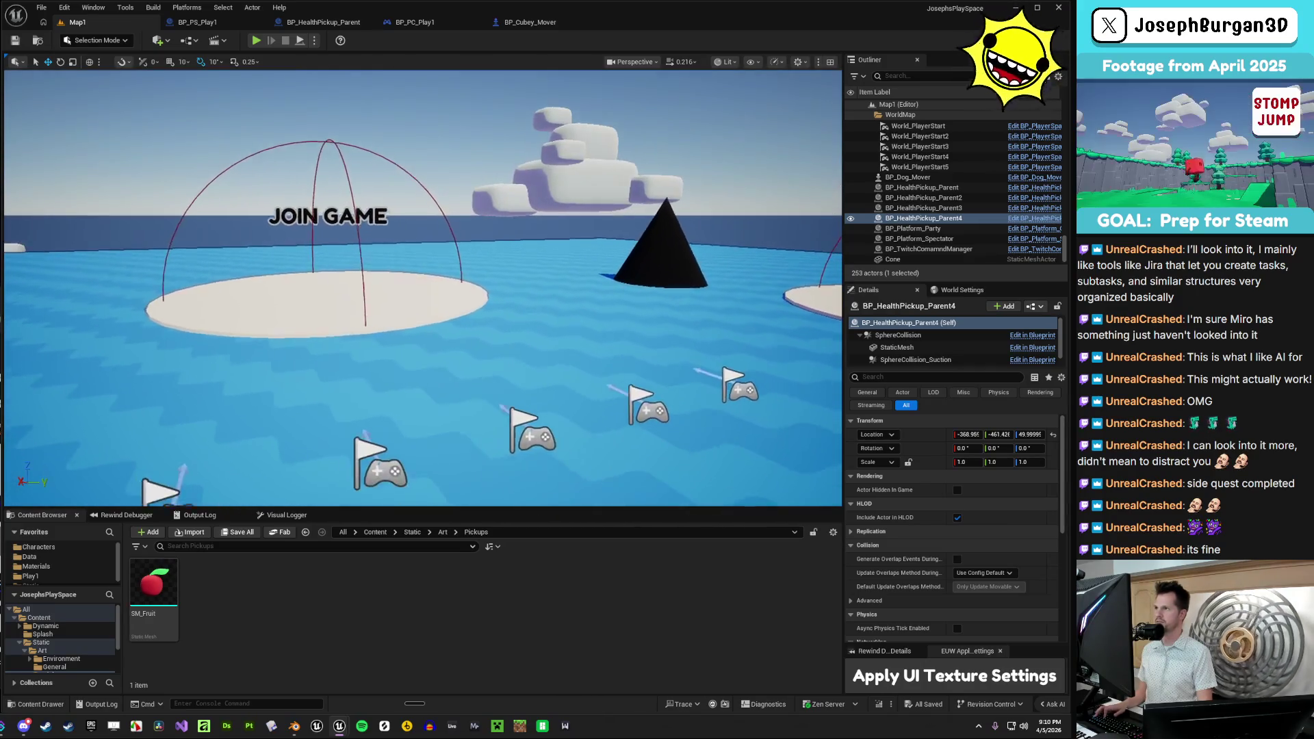
# - Back in BP_HealthPickup_Parent, delete the unused Event ActorBeginOverlap node
pyautogui.click(323, 22)
pyautogui.moveTo(613, 482)
pyautogui.mouseDown()
pyautogui.moveTo(769, 449)
pyautogui.moveTo(528, 434)
pyautogui.moveTo(775, 441)
pyautogui.moveTo(622, 463)
pyautogui.mouseUp()
pyautogui.scroll(-2, 622, 463)
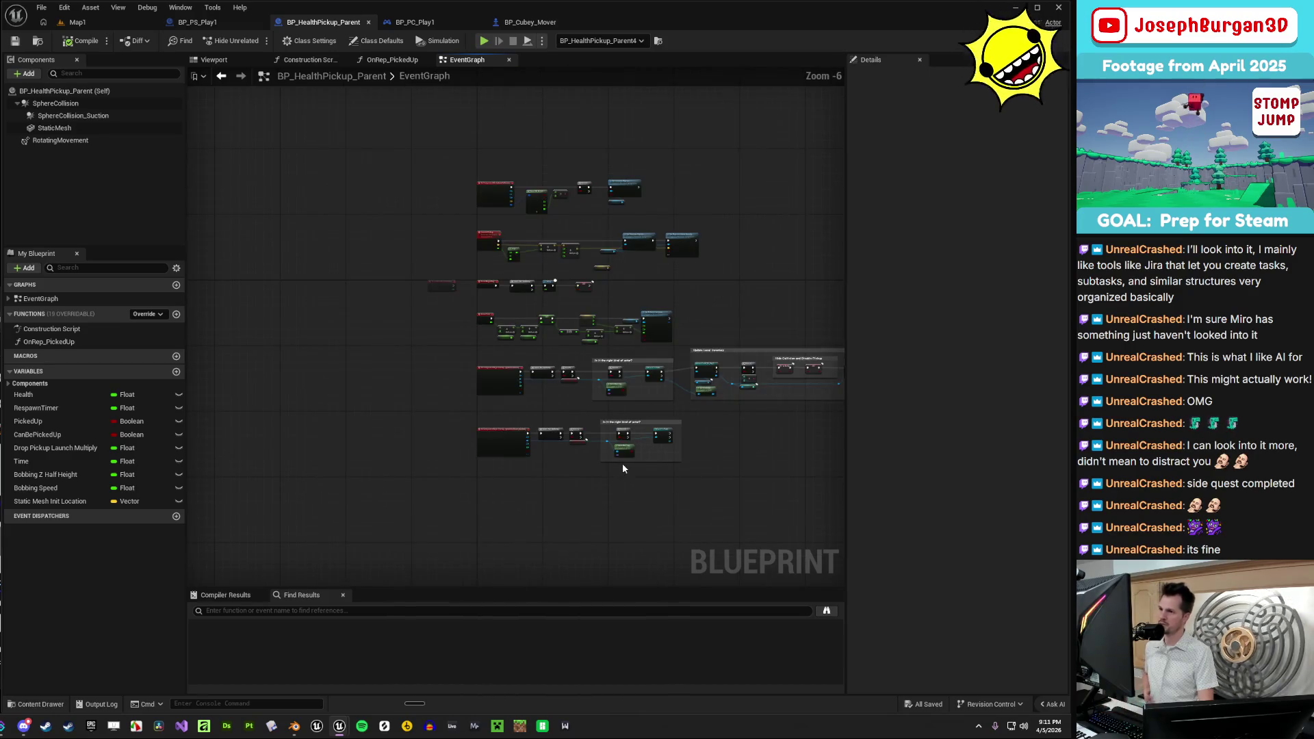
pyautogui.scroll(3, 420, 388)
pyautogui.click(420, 388)
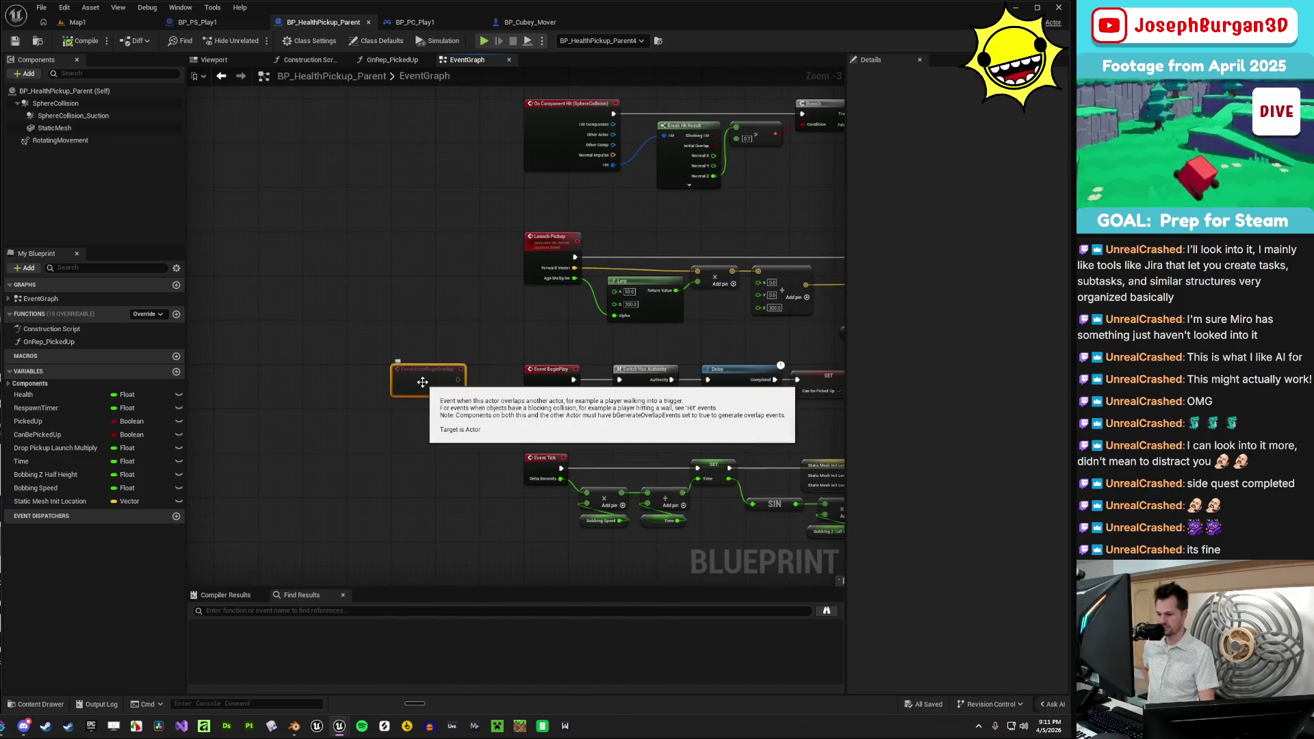
pyautogui.press('Delete')
pyautogui.moveTo(459, 408); pyautogui.dragTo(382, 307)
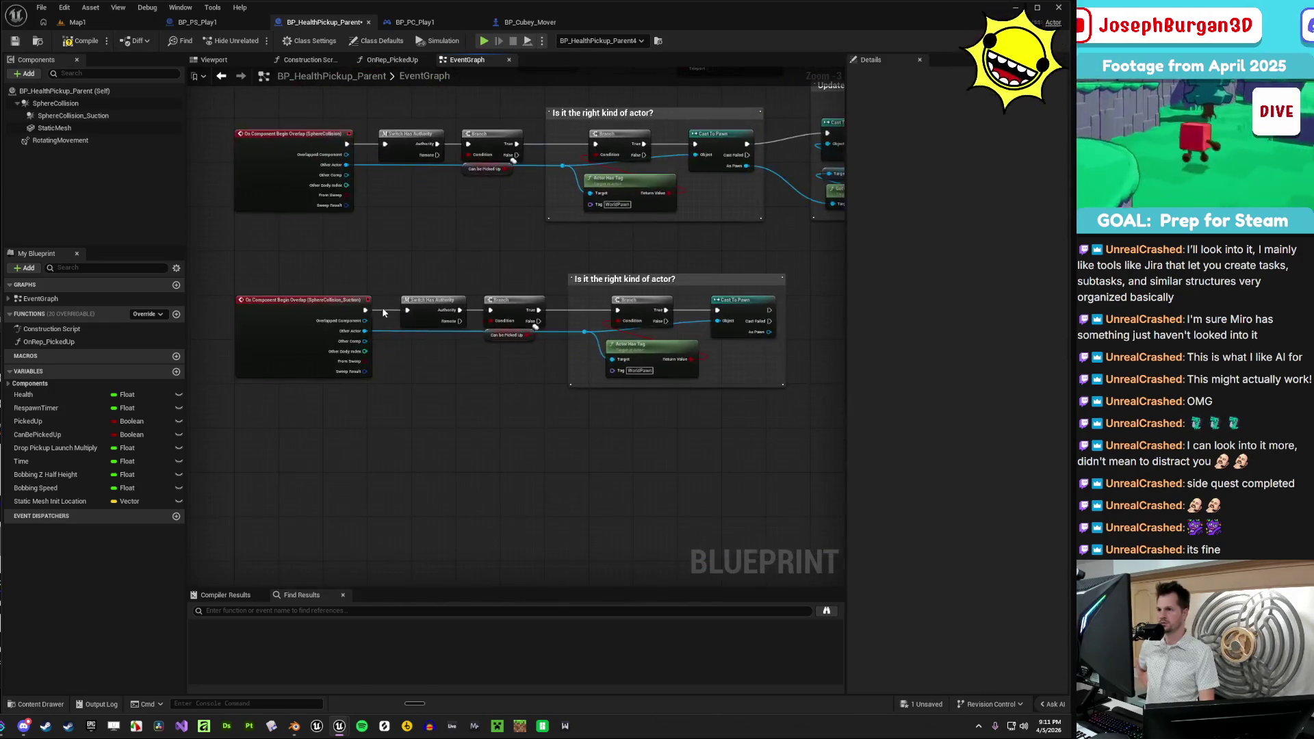
# - Wrap the Suction overlap chain and its checks in a 'Suction Collision' comment, then compile and save
pyautogui.scroll(-1, 377, 301)
pyautogui.moveTo(265, 273); pyautogui.dragTo(468, 377)
pyautogui.moveTo(597, 417); pyautogui.dragTo(750, 446)
pyautogui.press('c')
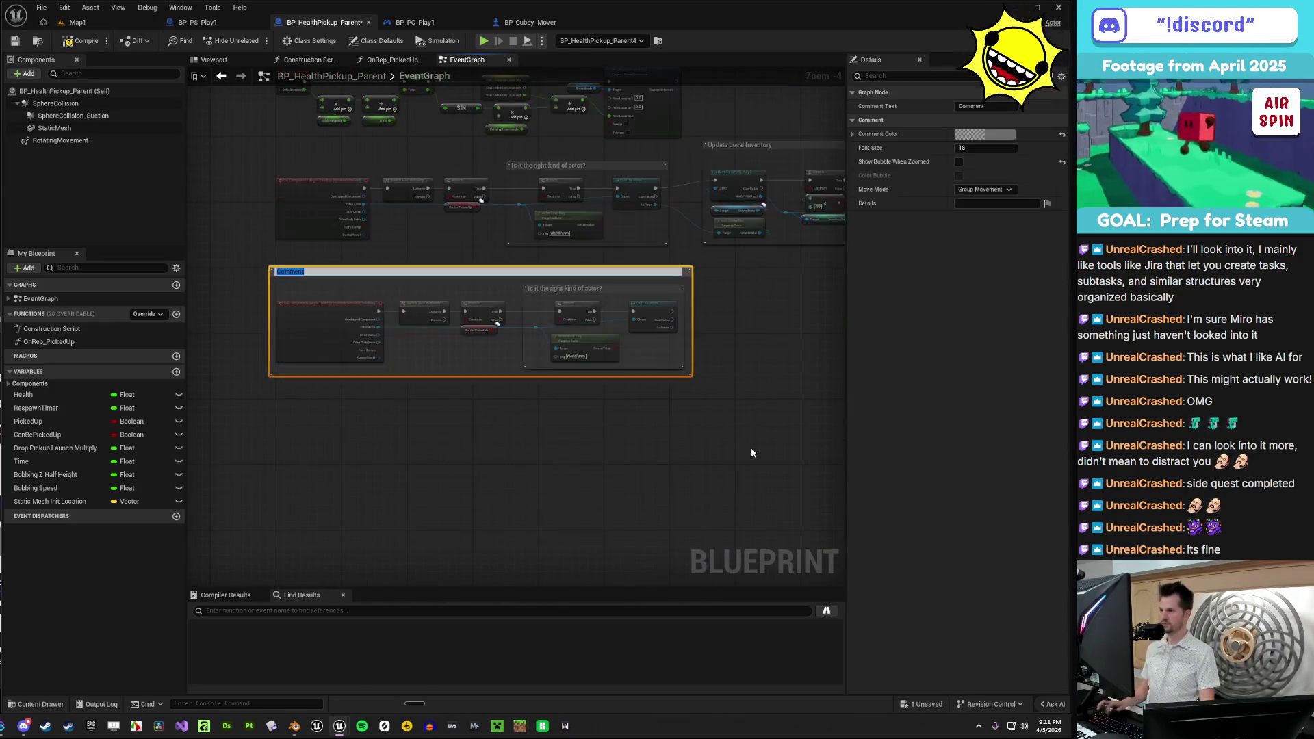
pyautogui.write('Suction ')
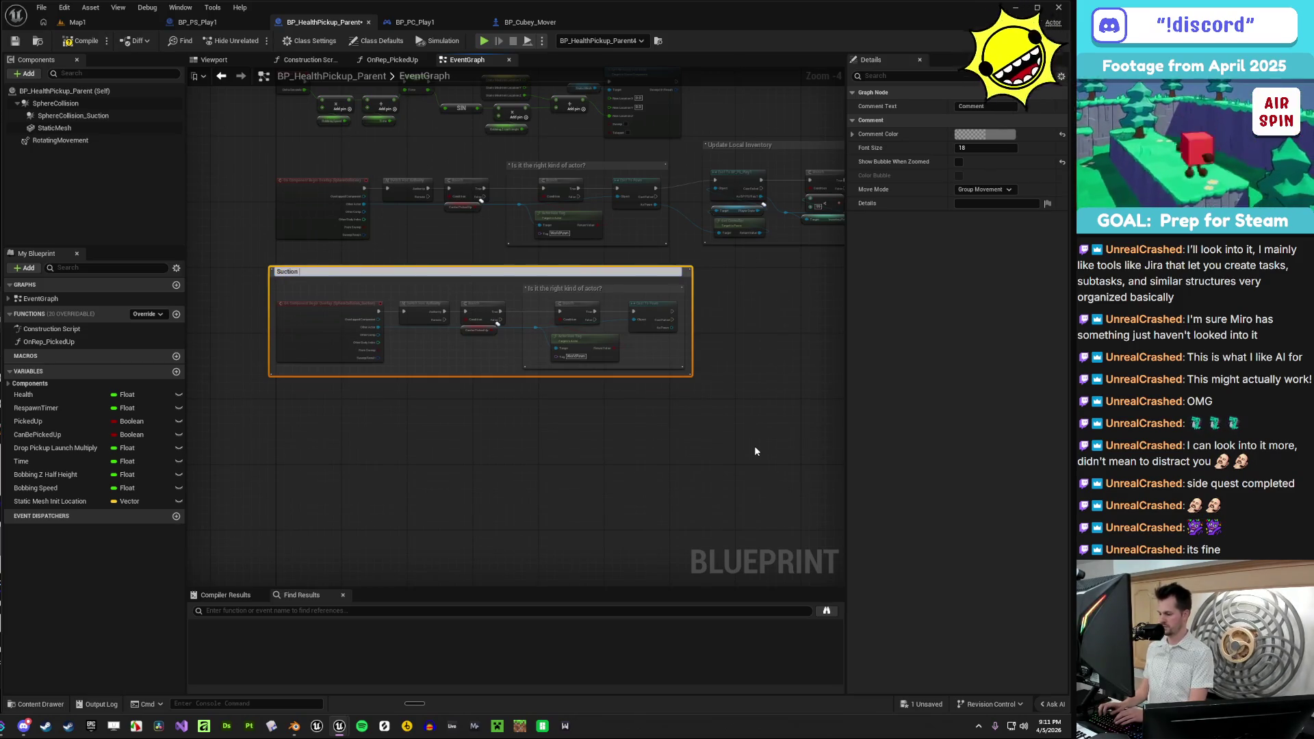
pyautogui.write('Collision')
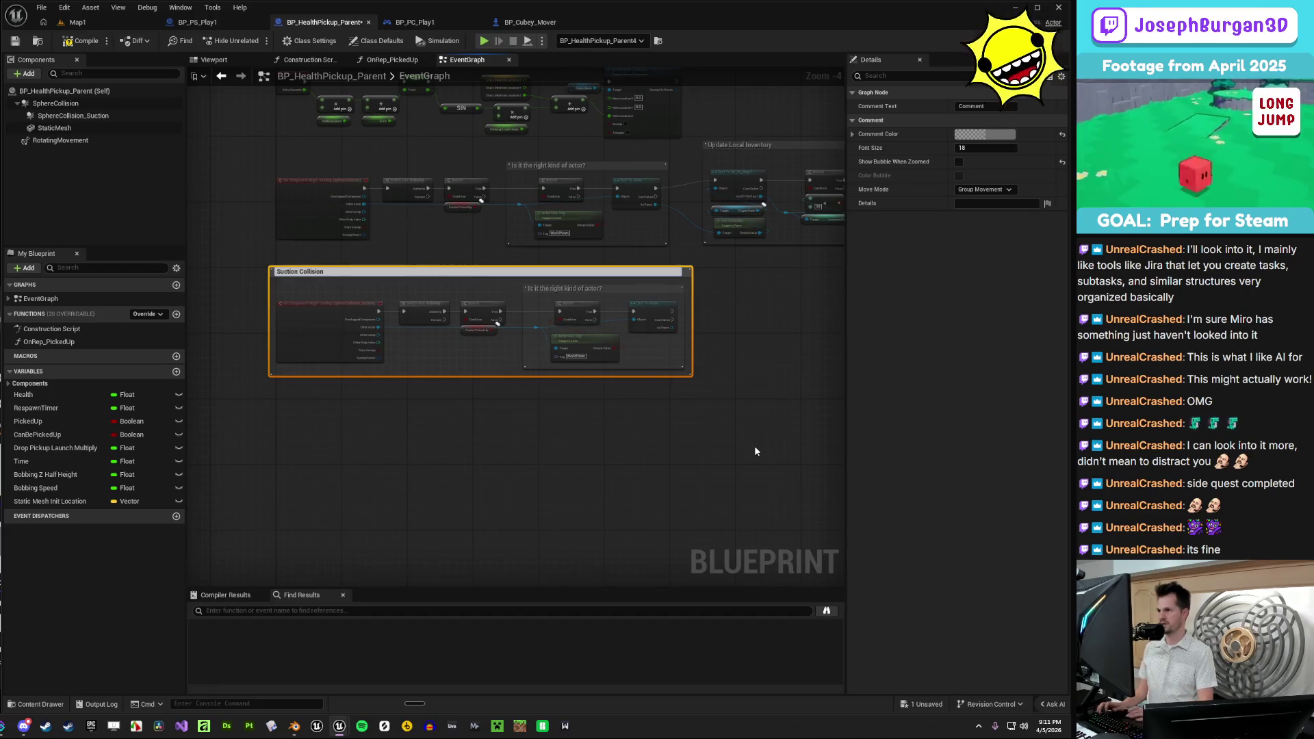
pyautogui.press('Return')
pyautogui.click(754, 445)
pyautogui.scroll(5, 281, 296)
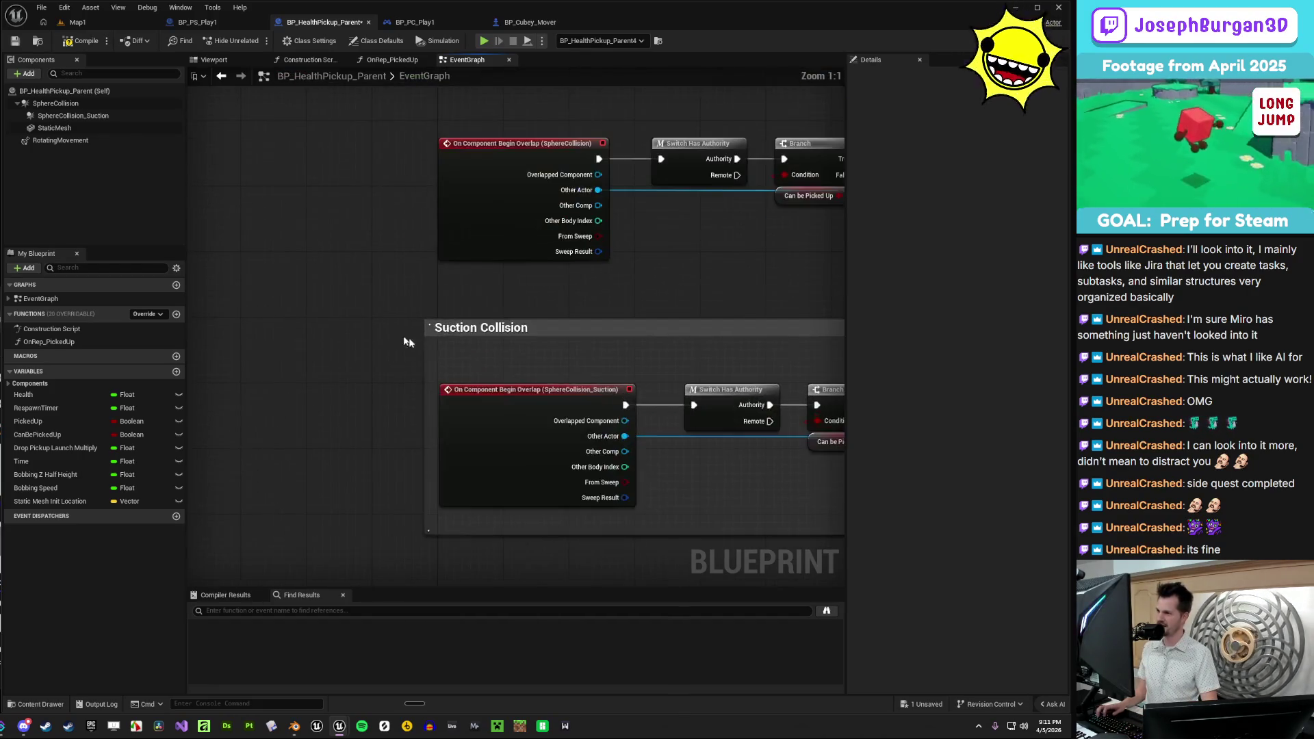
pyautogui.scroll(-2, 308, 274)
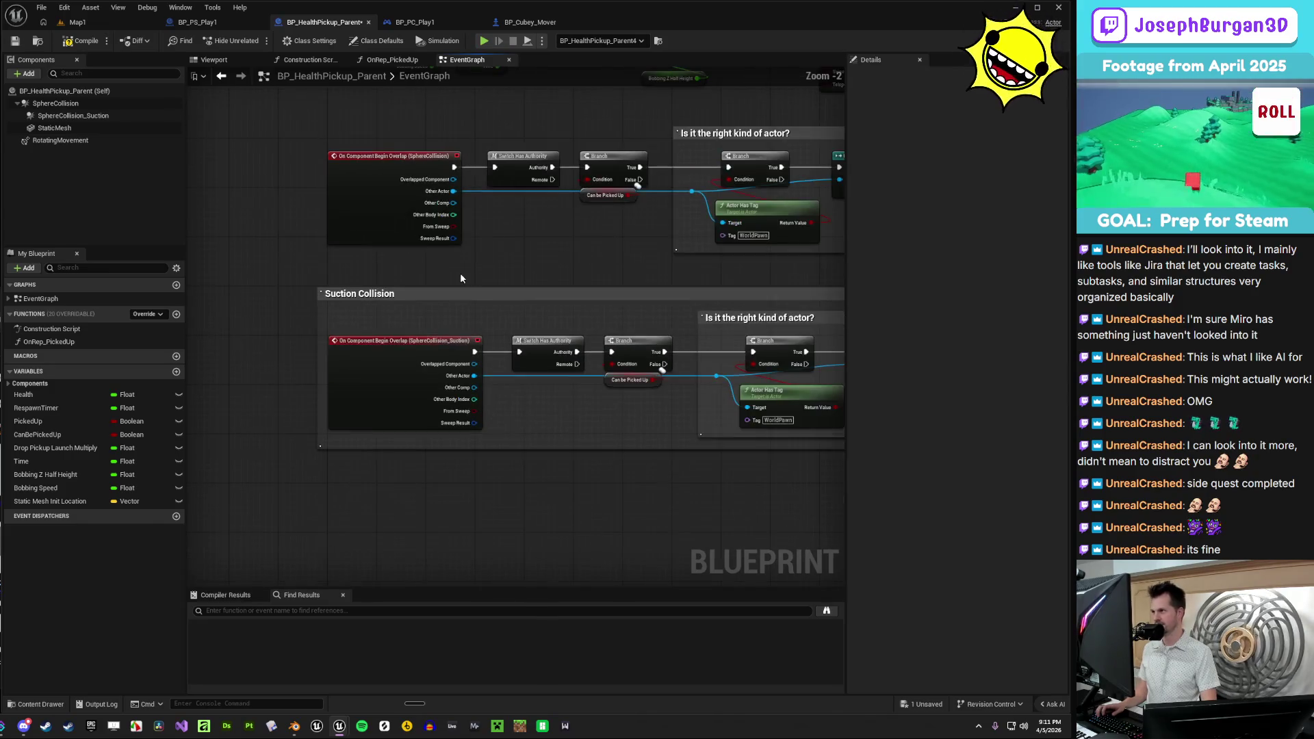
pyautogui.click(82, 41)
pyautogui.click(14, 40)
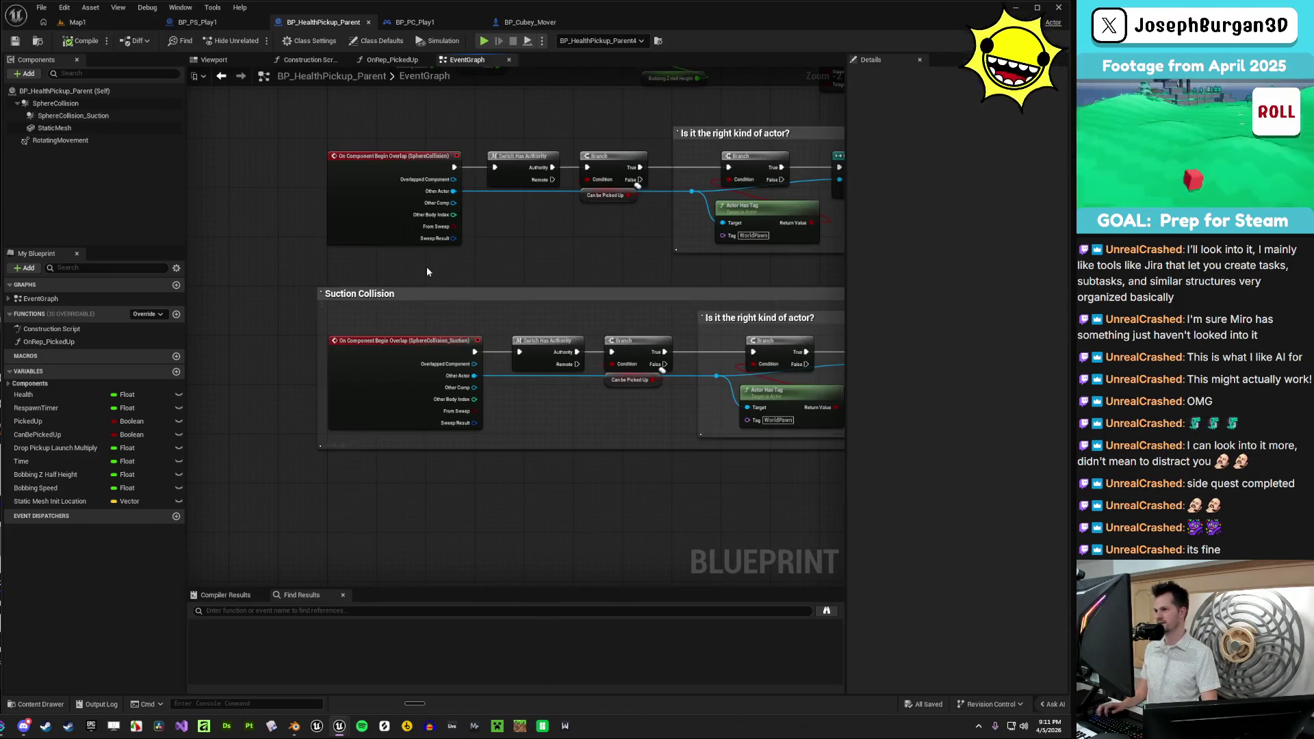
# - Set the Suction Collision comment's colour to yellow
pyautogui.moveTo(427, 271)
pyautogui.mouseDown()
pyautogui.moveTo(377, 297)
pyautogui.moveTo(267, 292)
pyautogui.mouseUp()
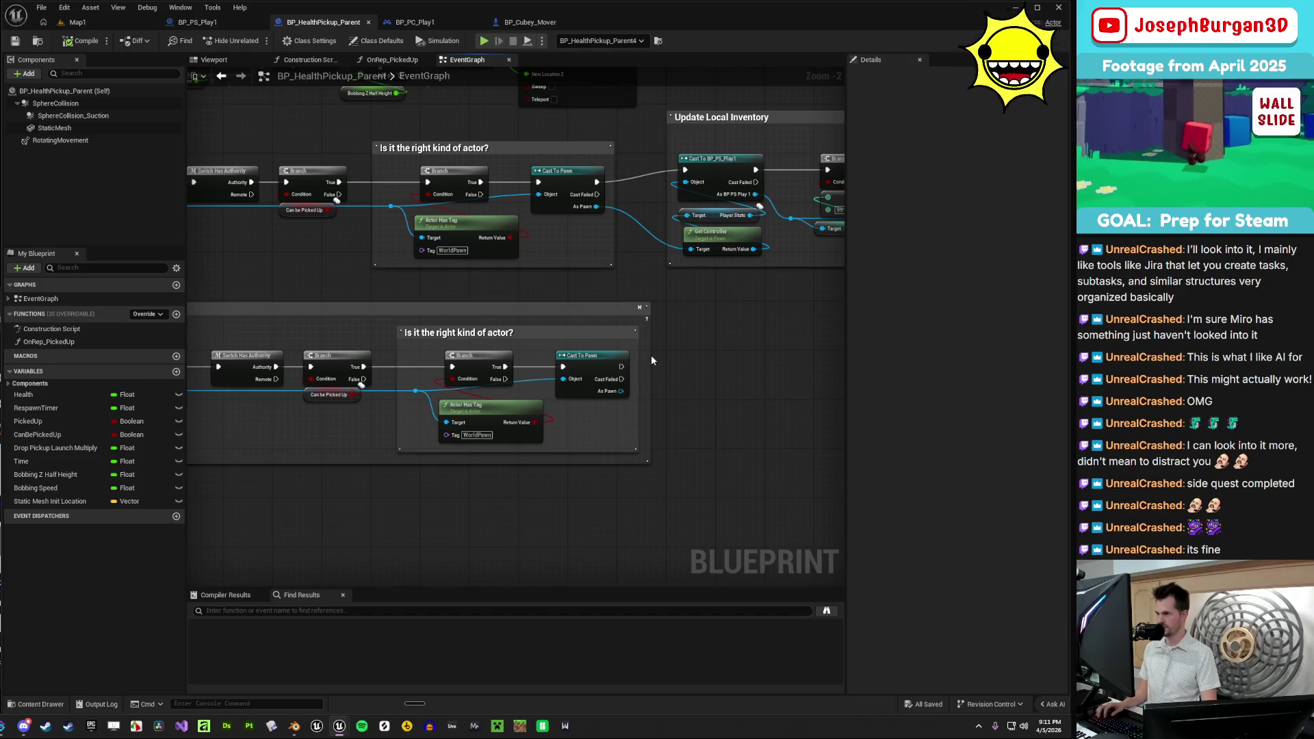
pyautogui.scroll(-1, 651, 355)
pyautogui.click(480, 313)
pyautogui.click(984, 134)
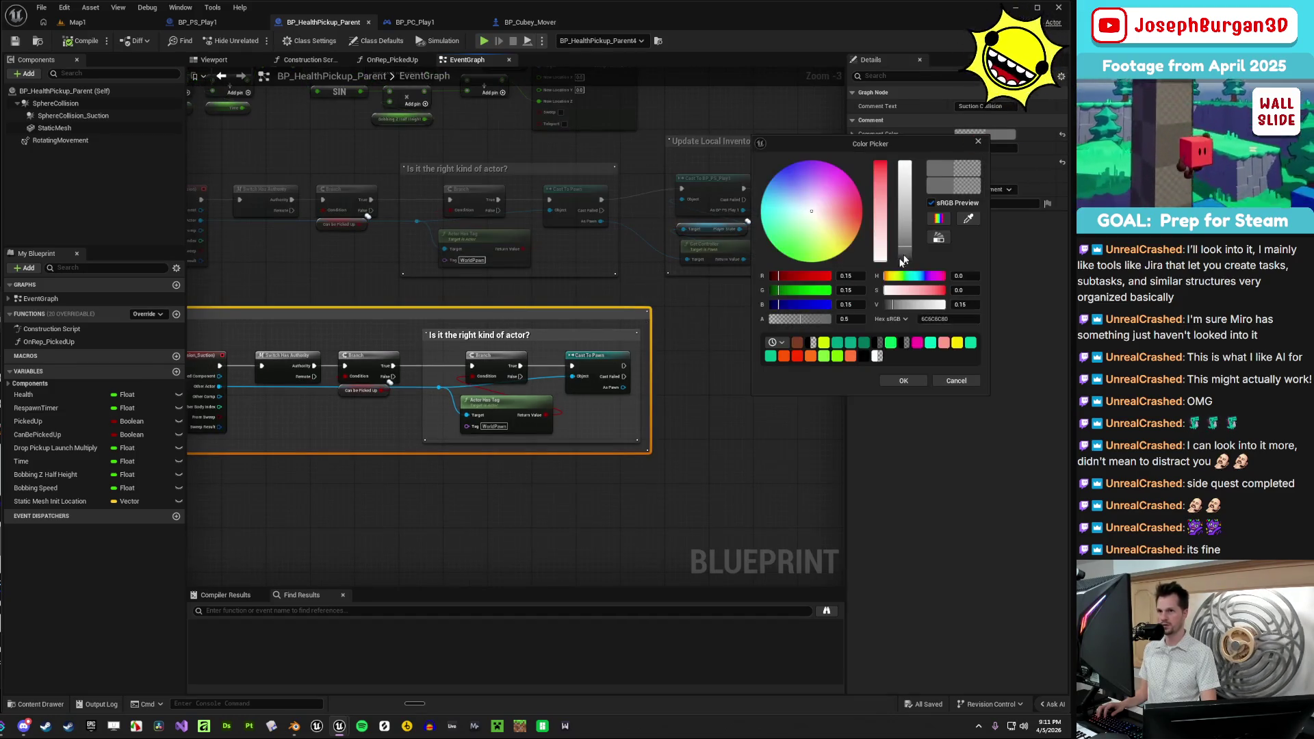
pyautogui.moveTo(838, 235); pyautogui.dragTo(840, 245)
pyautogui.click(957, 342)
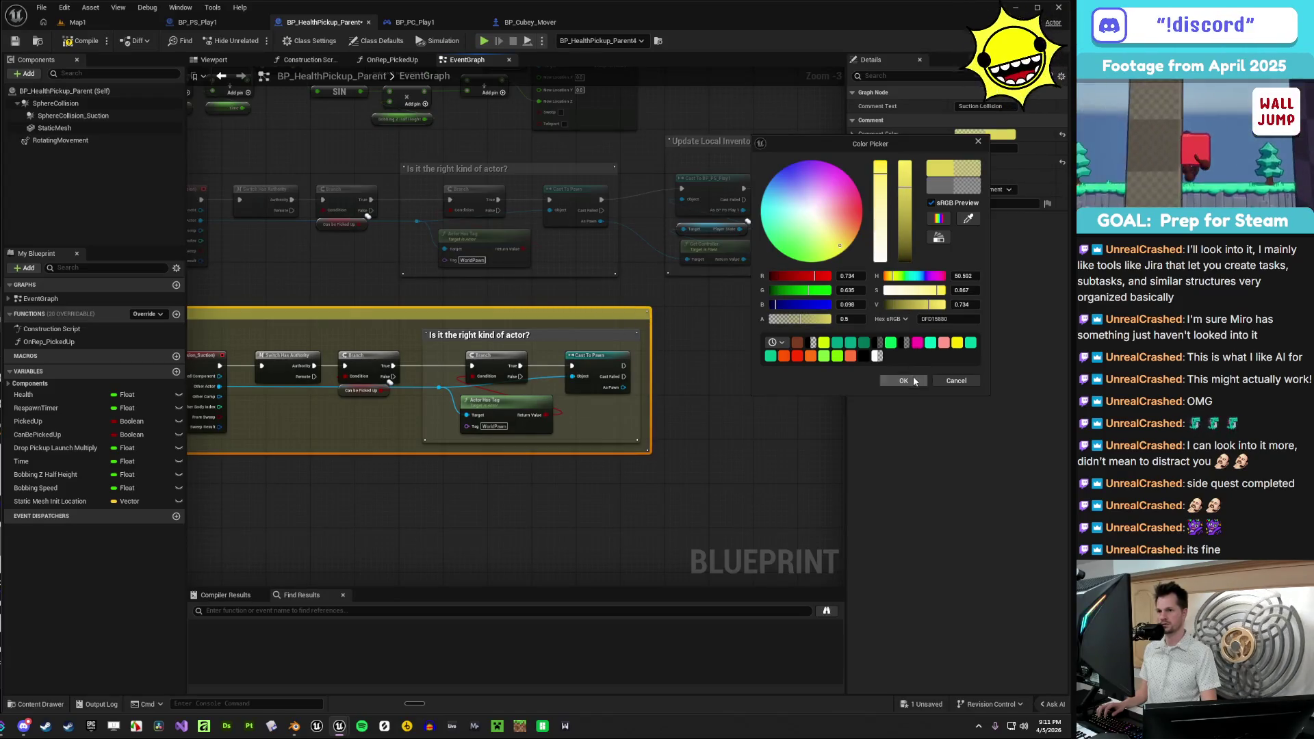
pyautogui.click(375, 499)
# - Recompile and save the blueprint with the yellow comment
pyautogui.scroll(-2, 419, 433)
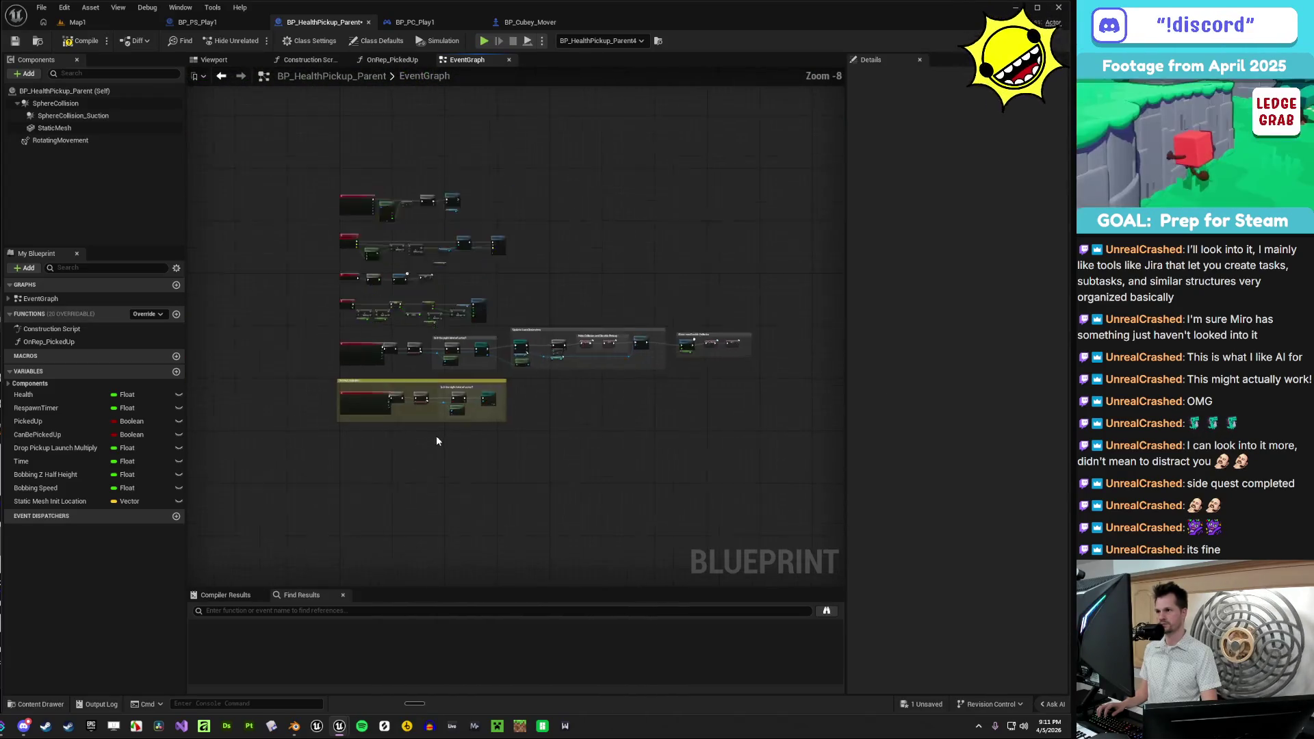
pyautogui.scroll(1, 564, 429)
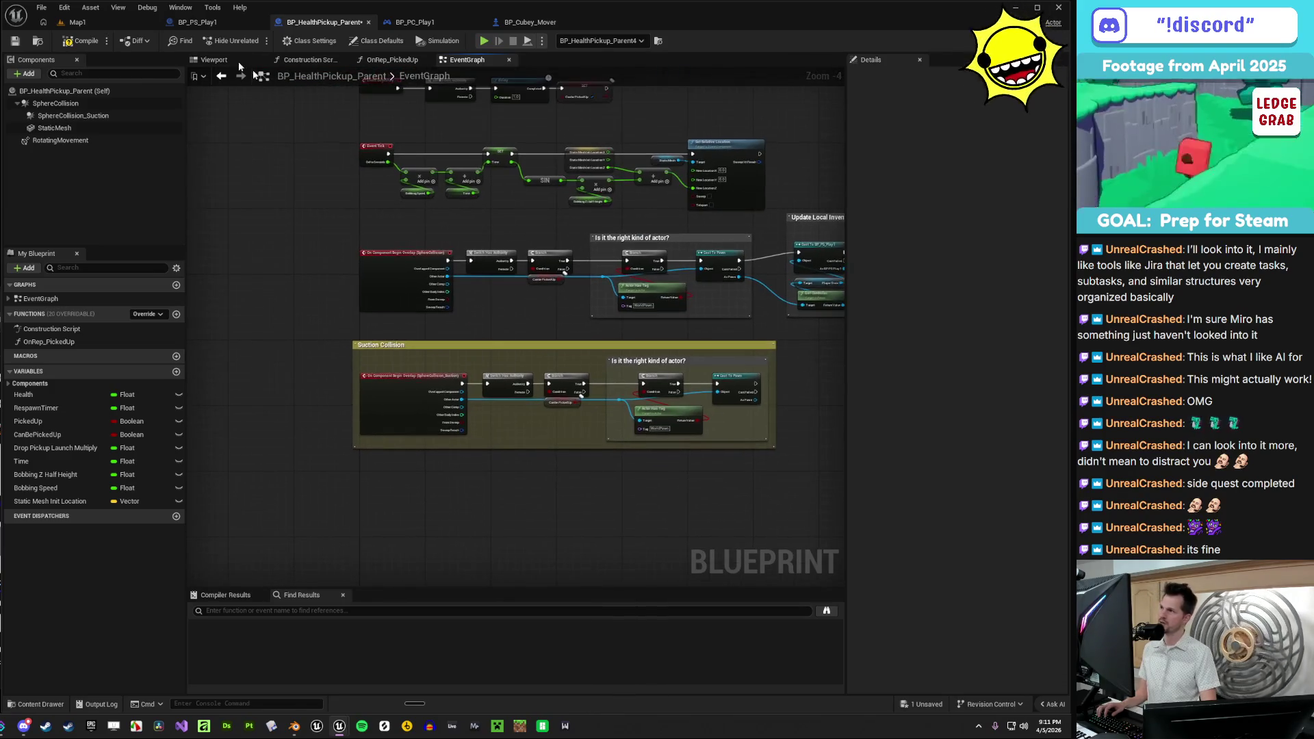
pyautogui.click(91, 46)
pyautogui.hotkey('ctrl', 's')
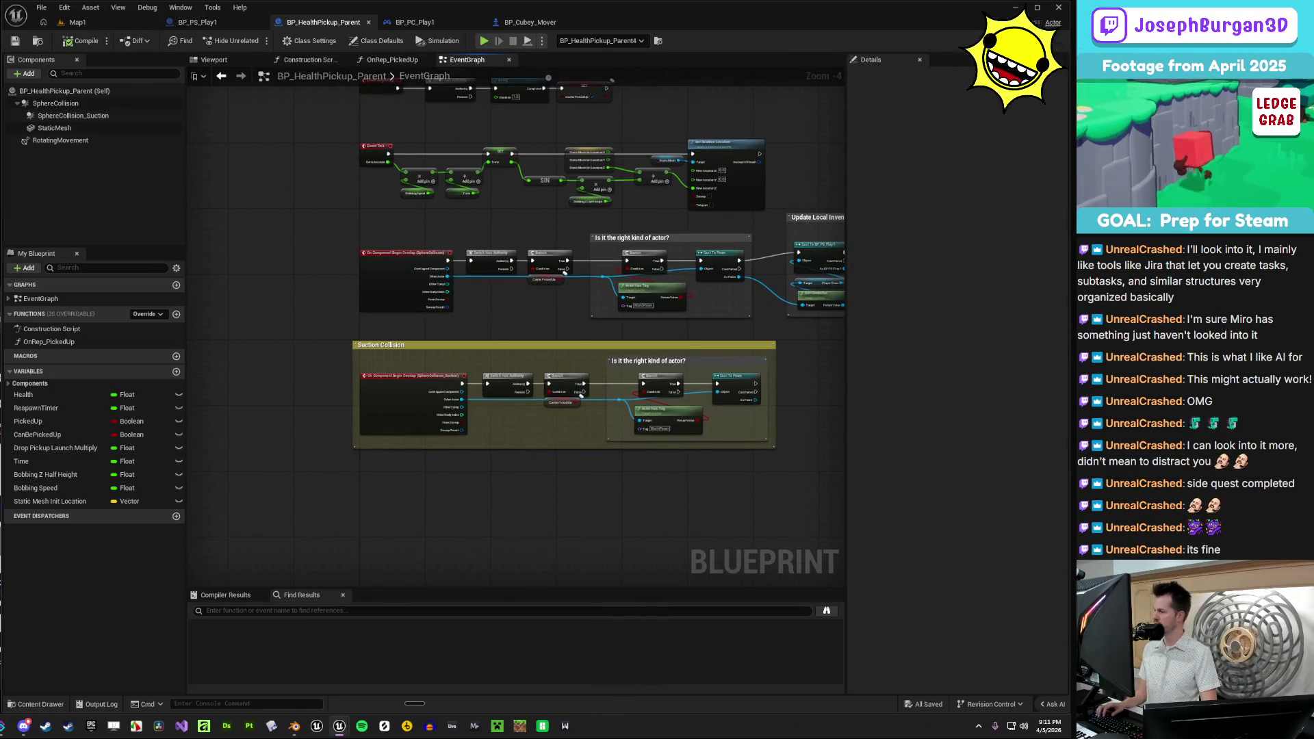
pyautogui.hotkey('alt', 'Tab')
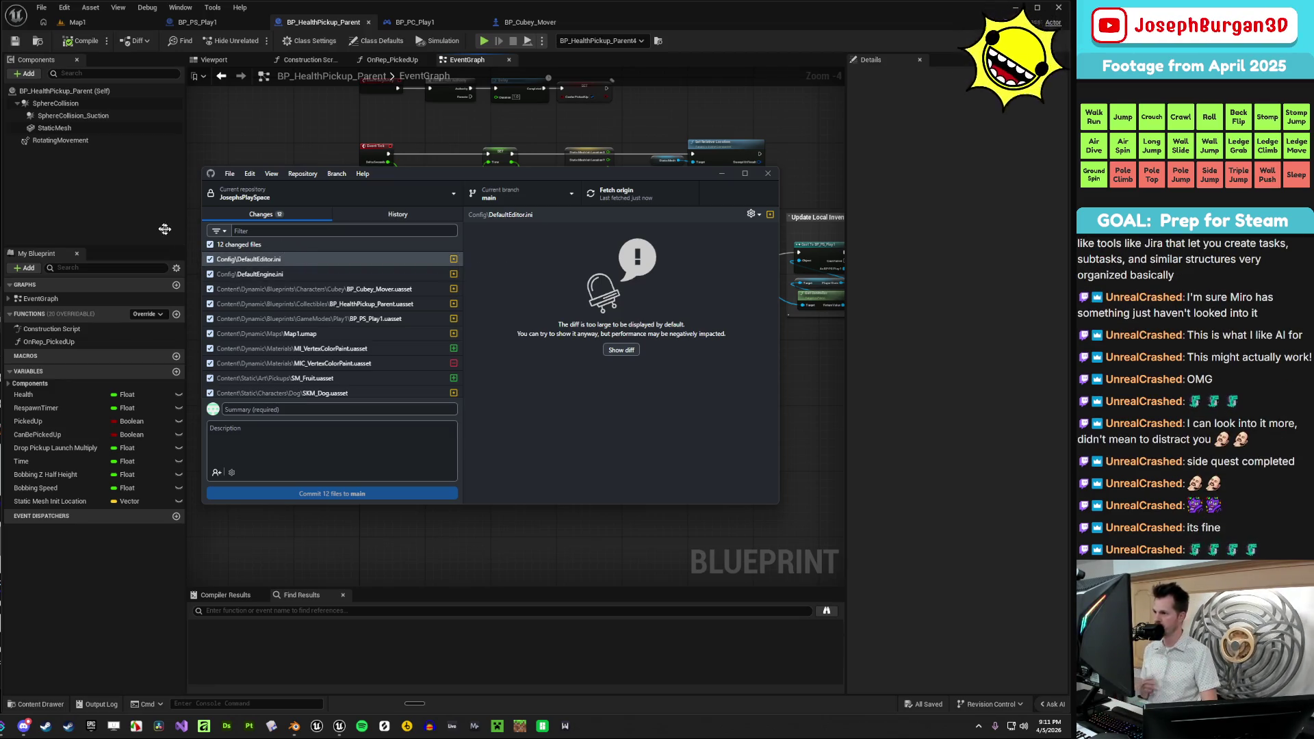
# - Check the DefaultEditor.ini change and SM_Dog.uasset diff, keeping SM_Dog.uasset in the commit
pyautogui.scroll(-1, 292, 317)
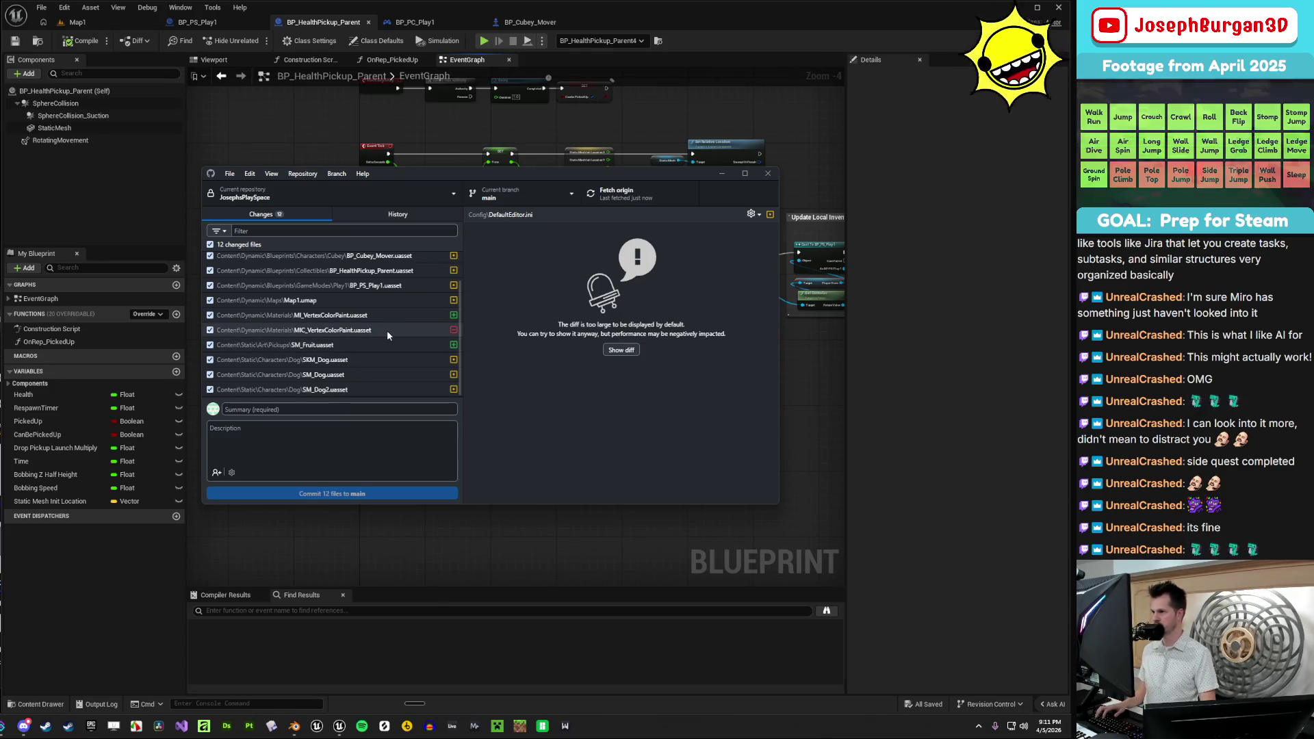
pyautogui.scroll(1, 396, 322)
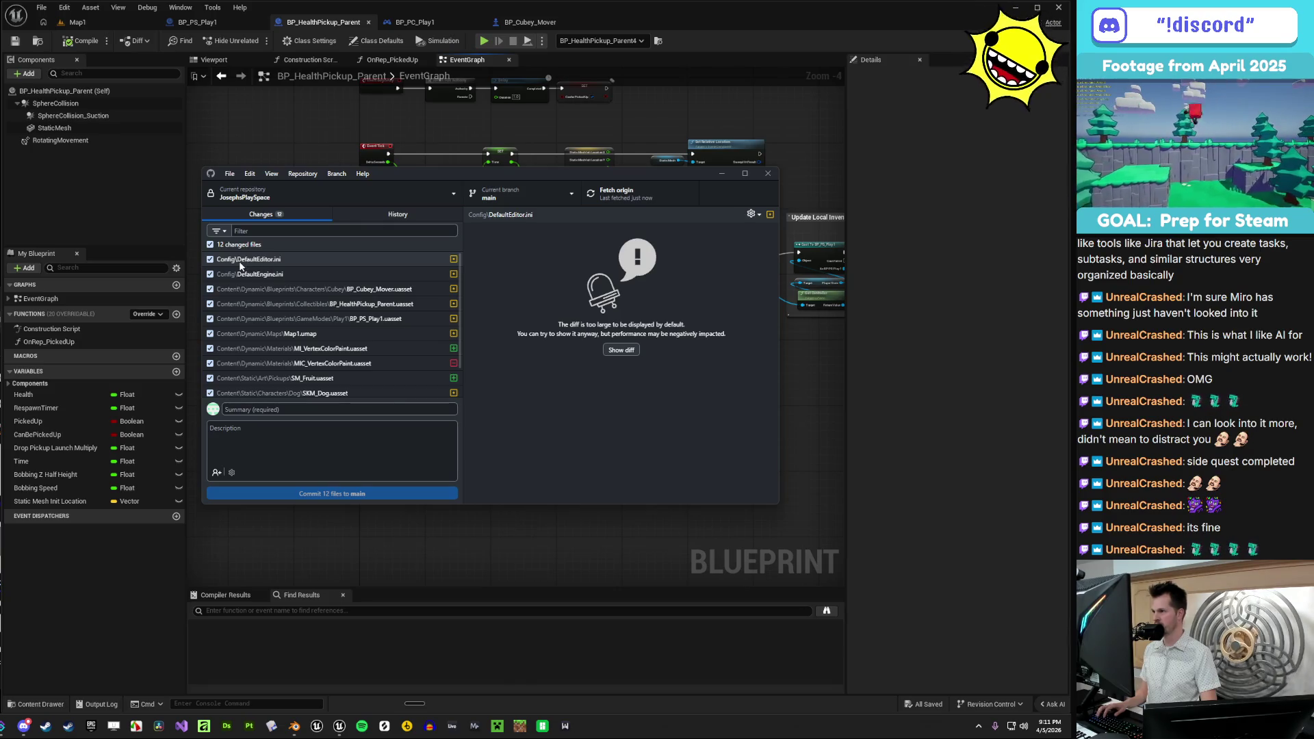
pyautogui.click(241, 263)
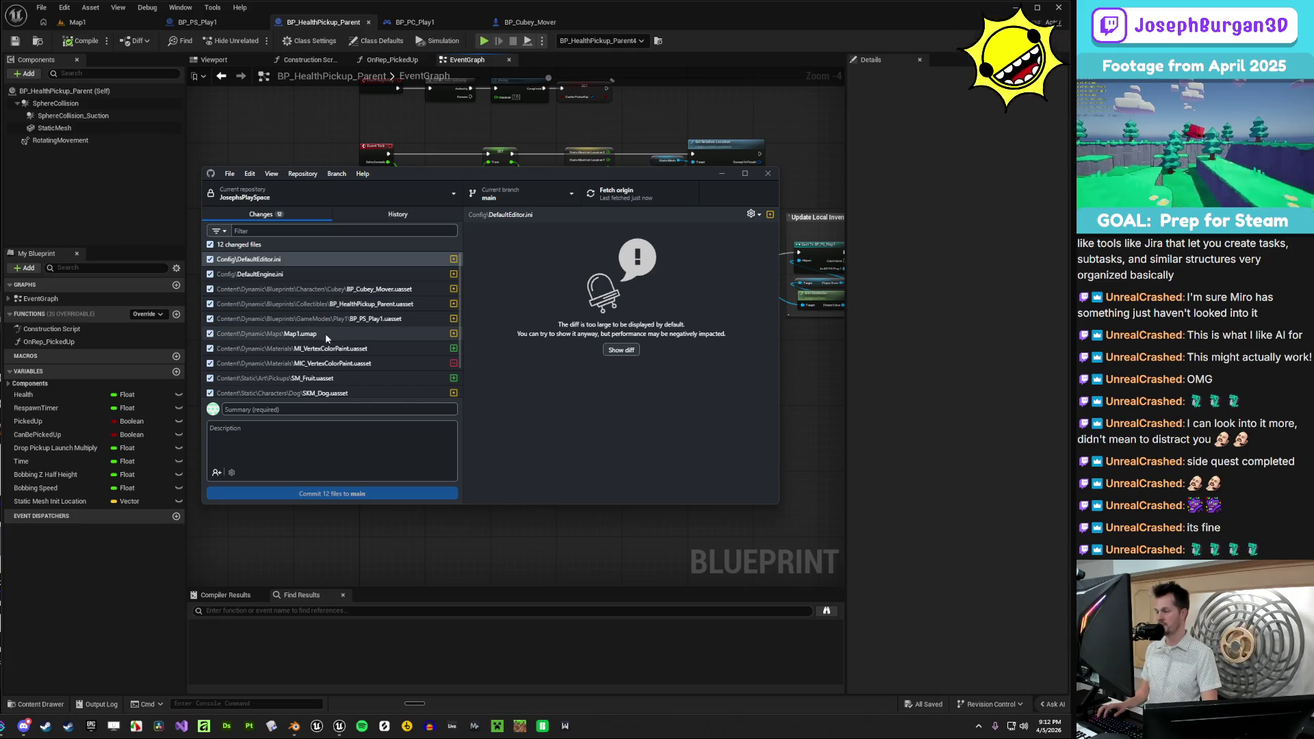
pyautogui.scroll(-2, 329, 345)
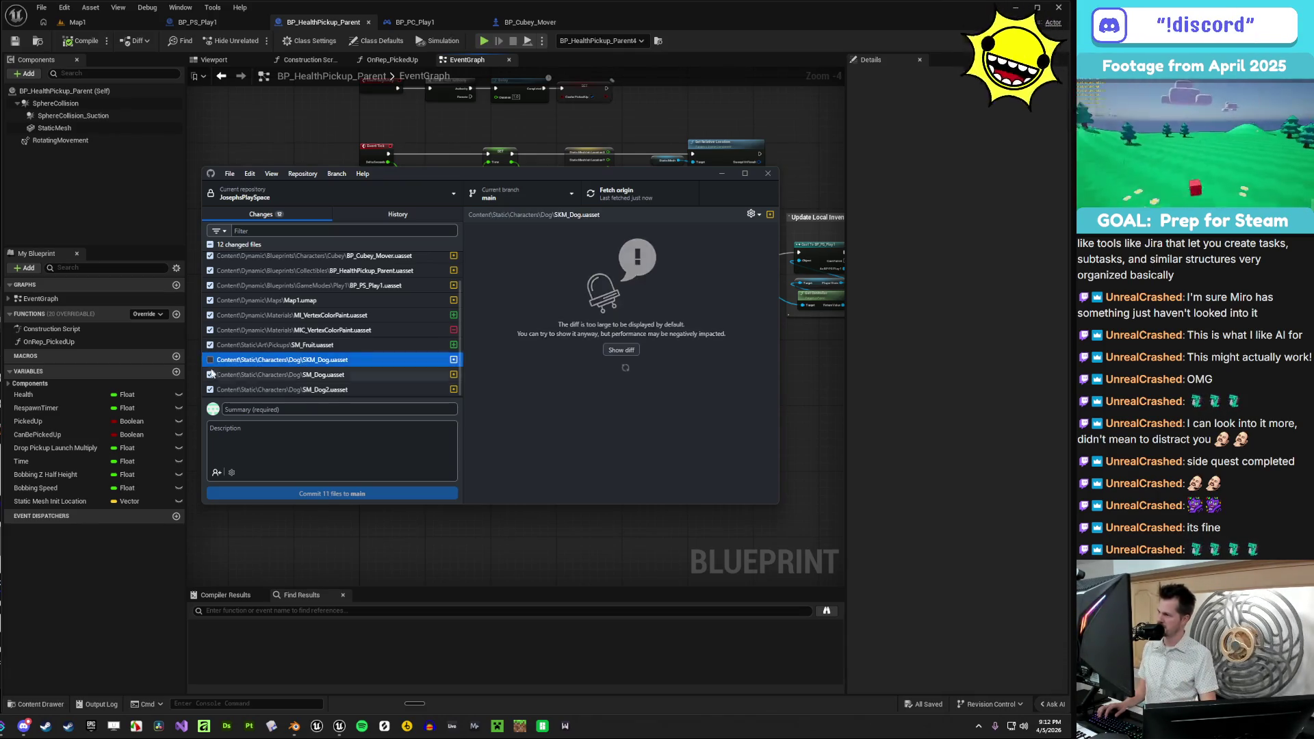
pyautogui.click(210, 375)
pyautogui.click(211, 375)
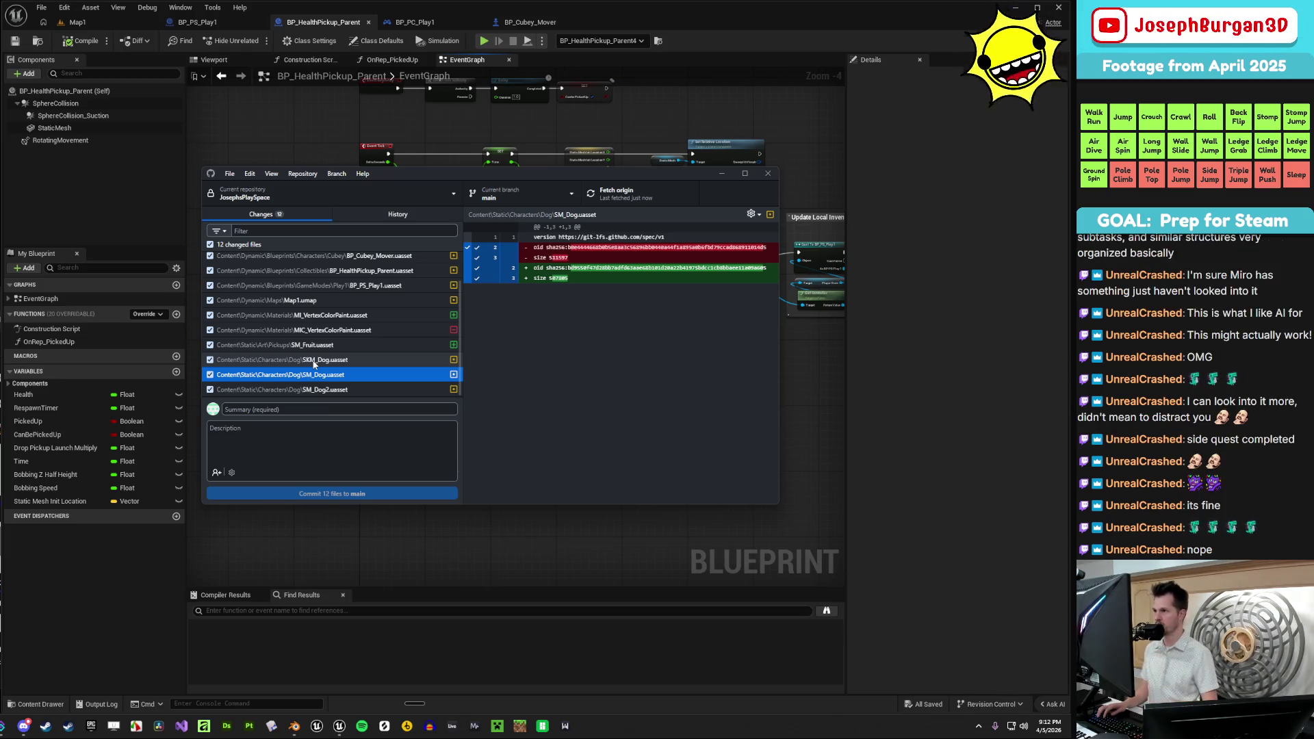
pyautogui.click(375, 410)
# - Write the summary 'Added Fruit Mesh and Pickup / Drop / Use functionality' ending with a 🎉 emoji
pyautogui.scroll(2, 336, 322)
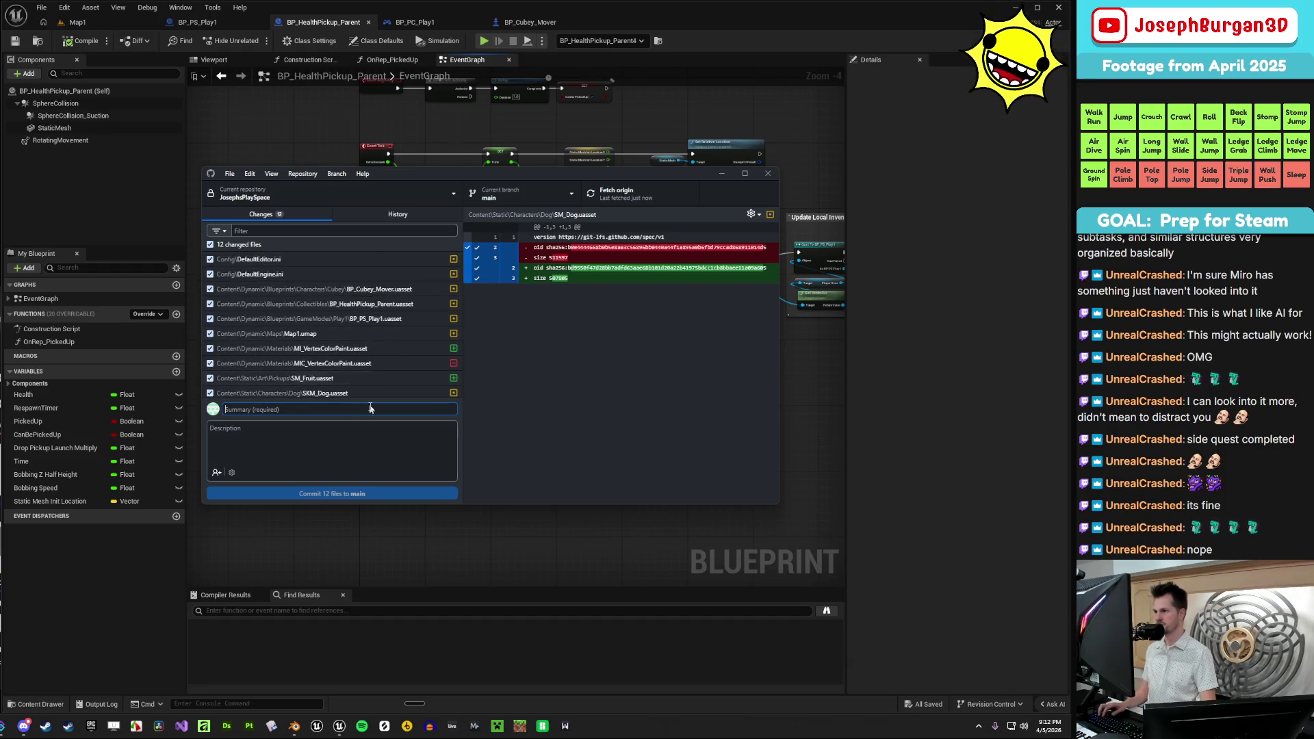
pyautogui.write('Adde')
pyautogui.write('d F')
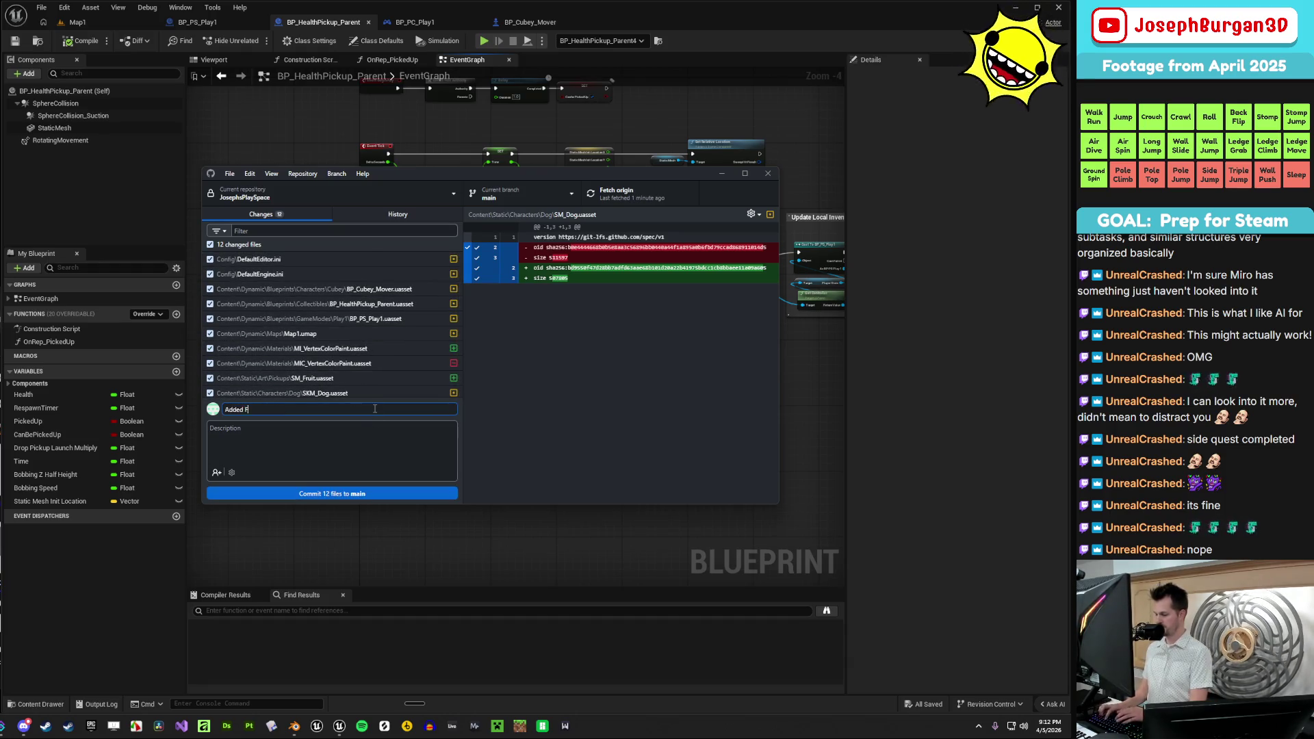
pyautogui.write('ruit Mesh and ')
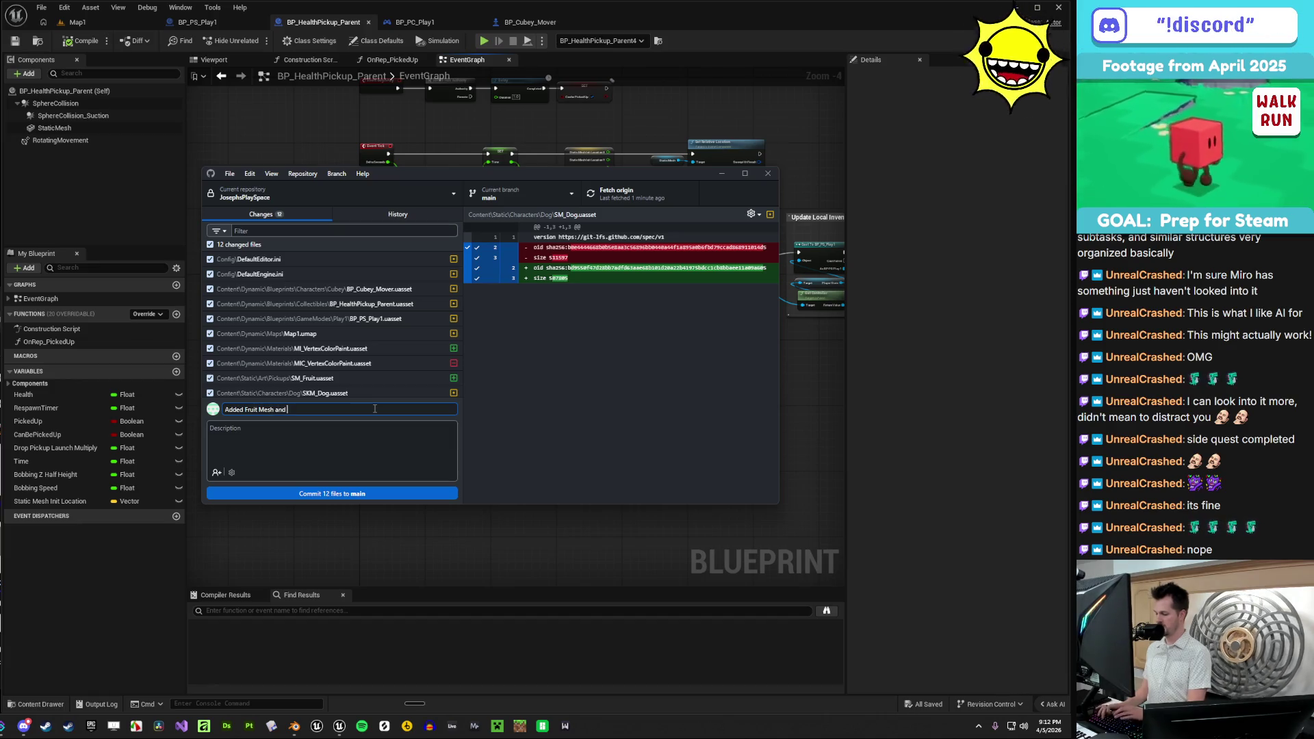
pyautogui.write('Pickup')
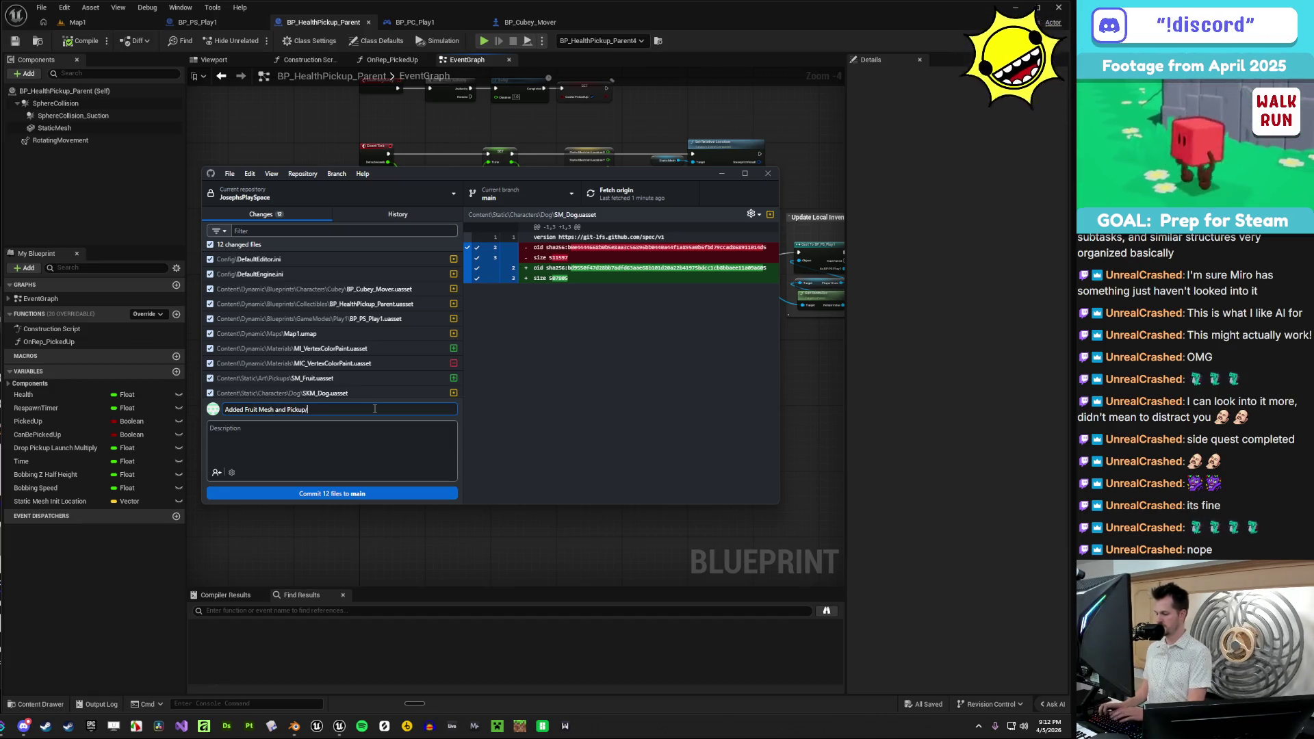
pyautogui.press('BackSpace')
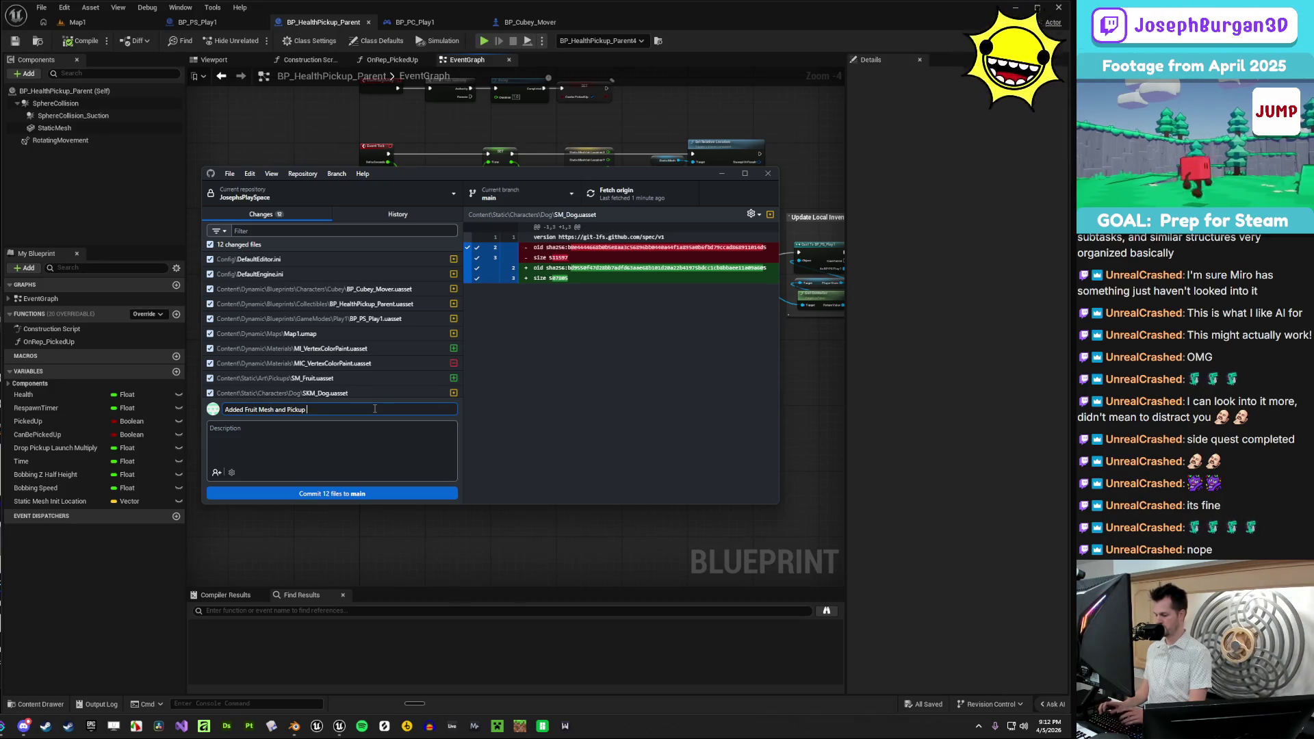
pyautogui.write('/ Drop / ')
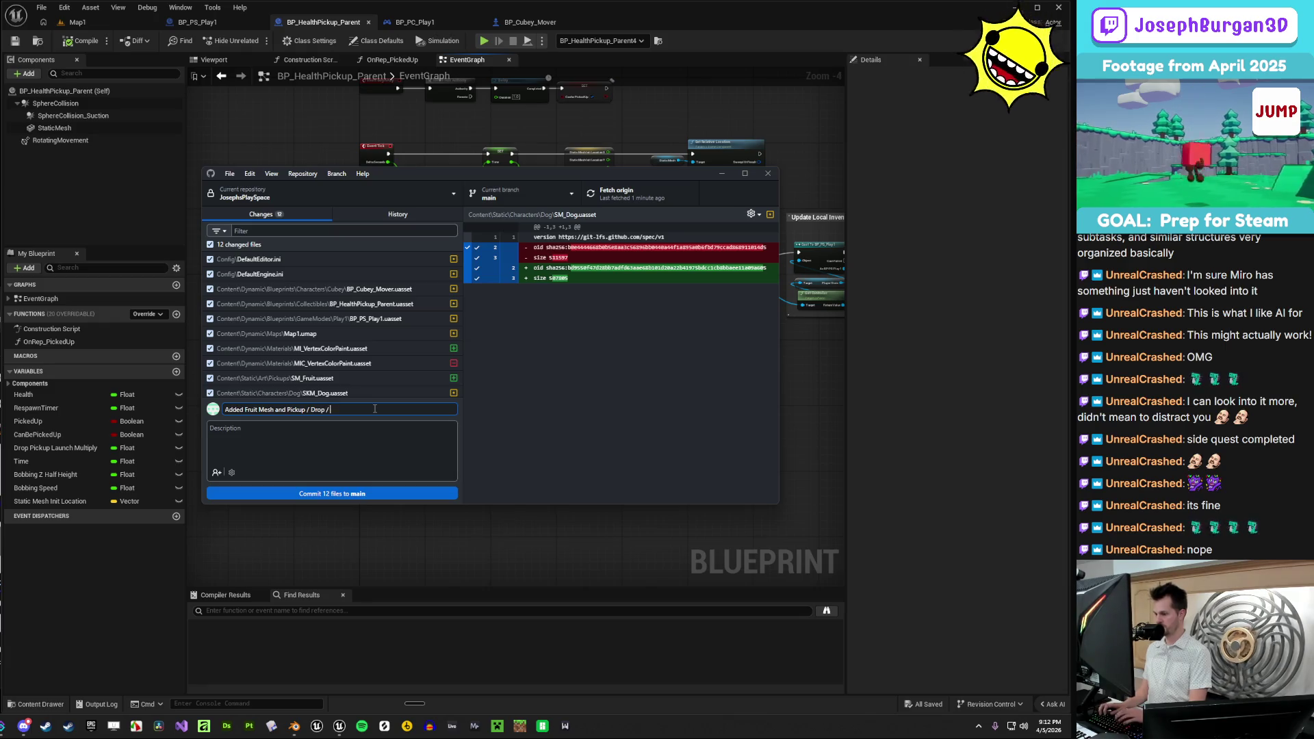
pyautogui.write('Use ')
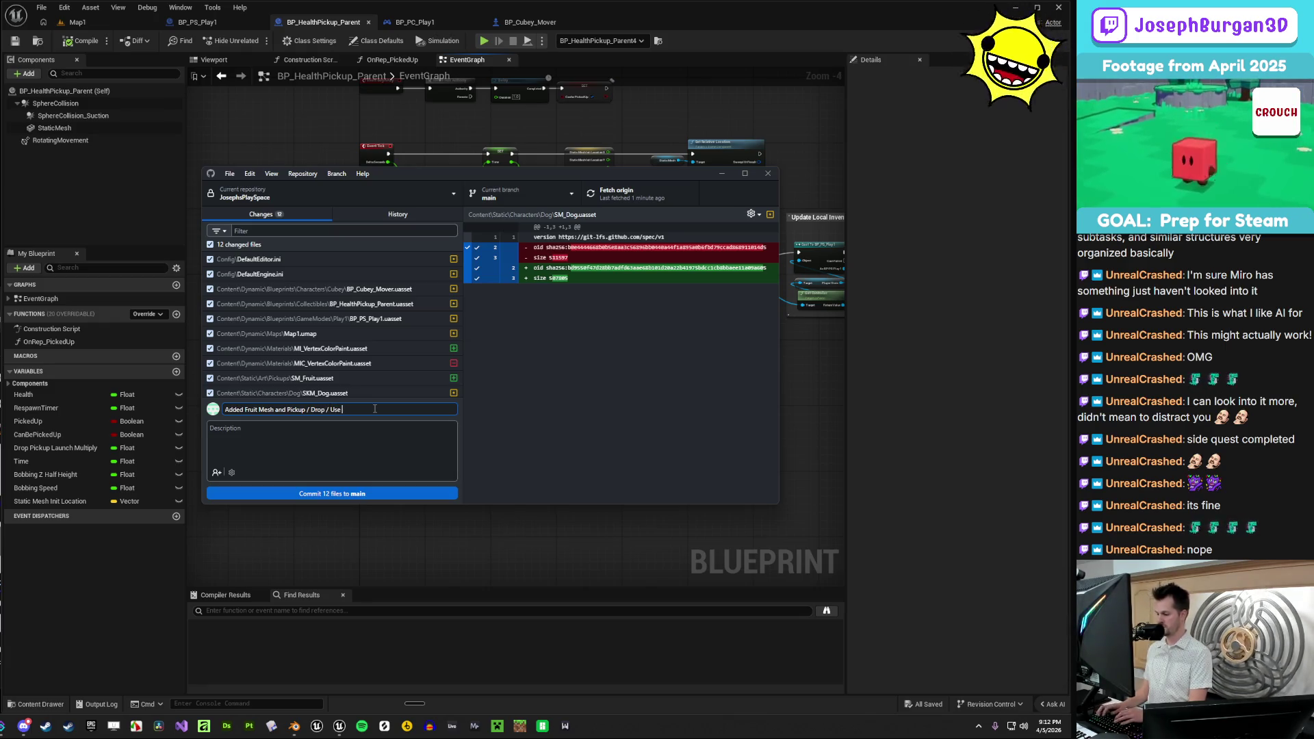
pyautogui.write('functionality')
pyautogui.press('super+period')
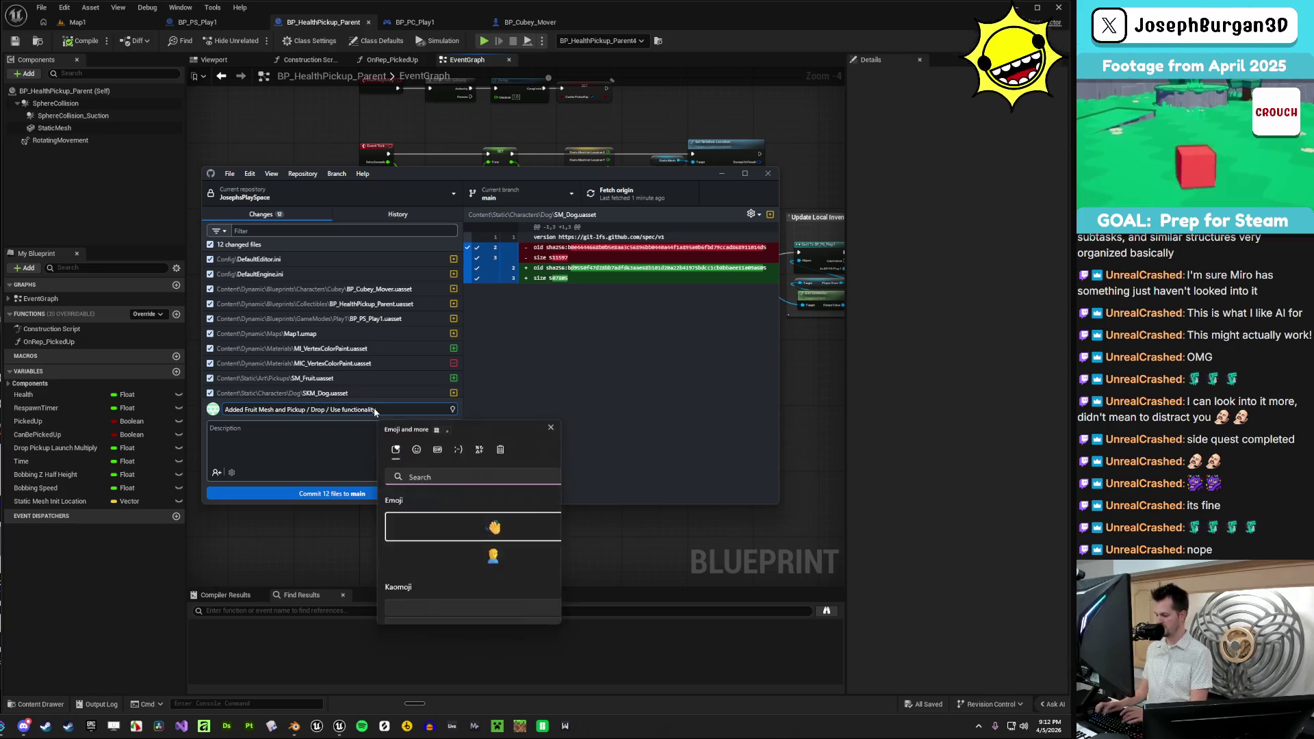
pyautogui.write('tada')
pyautogui.press('Return')
pyautogui.press('Return')
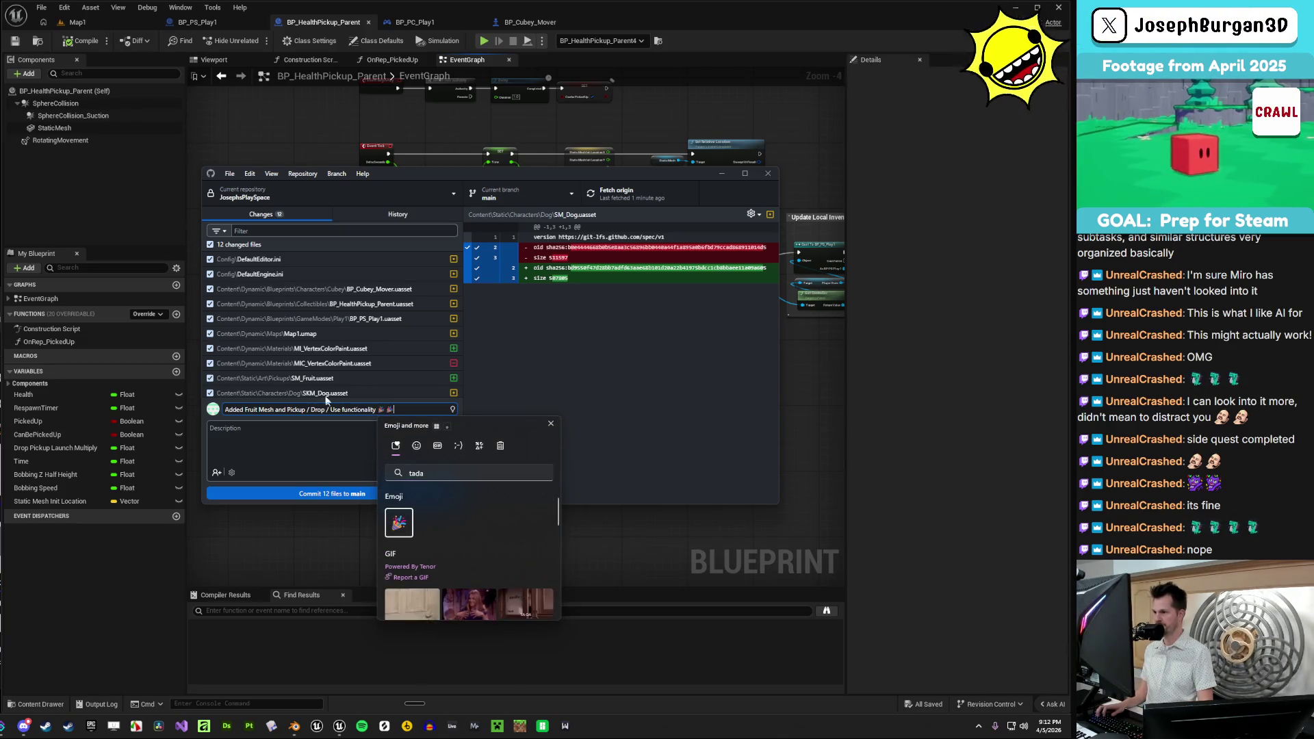
pyautogui.press('Escape')
# - Commit the 12 files to main and push to origin
pyautogui.click(364, 497)
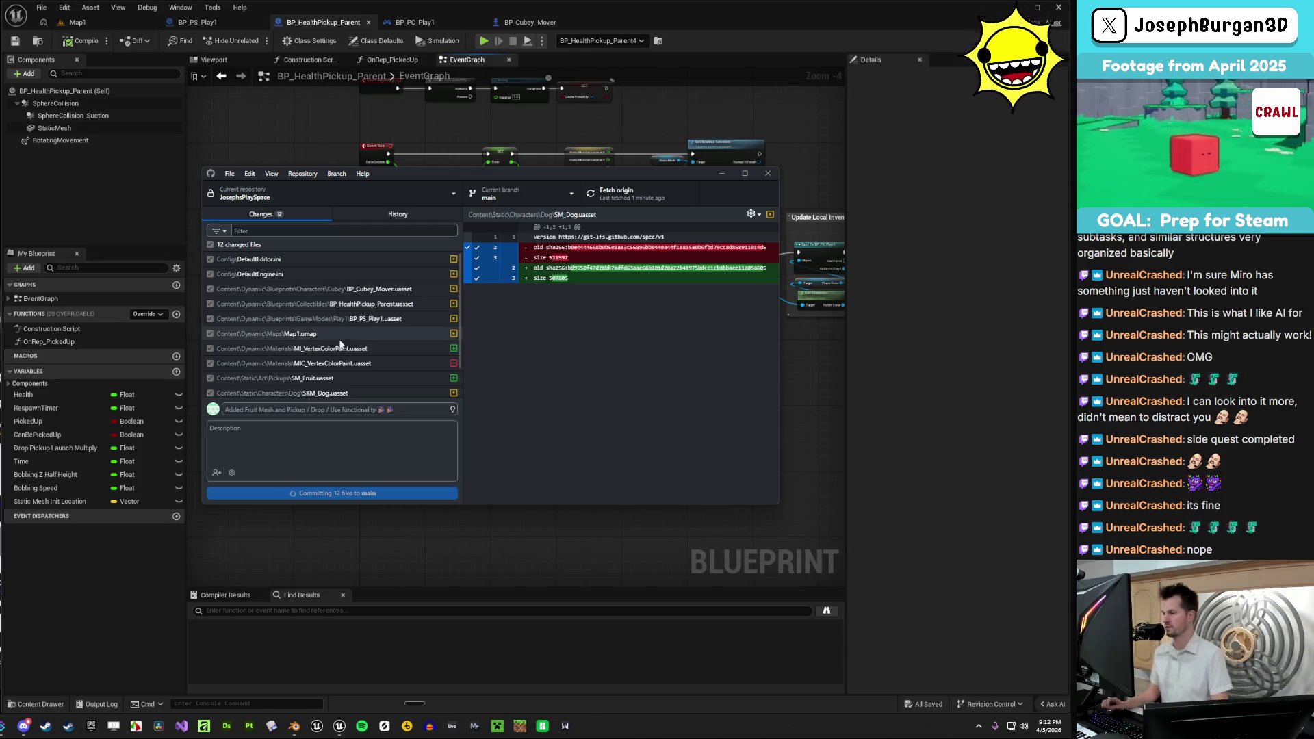
pyautogui.click(727, 311)
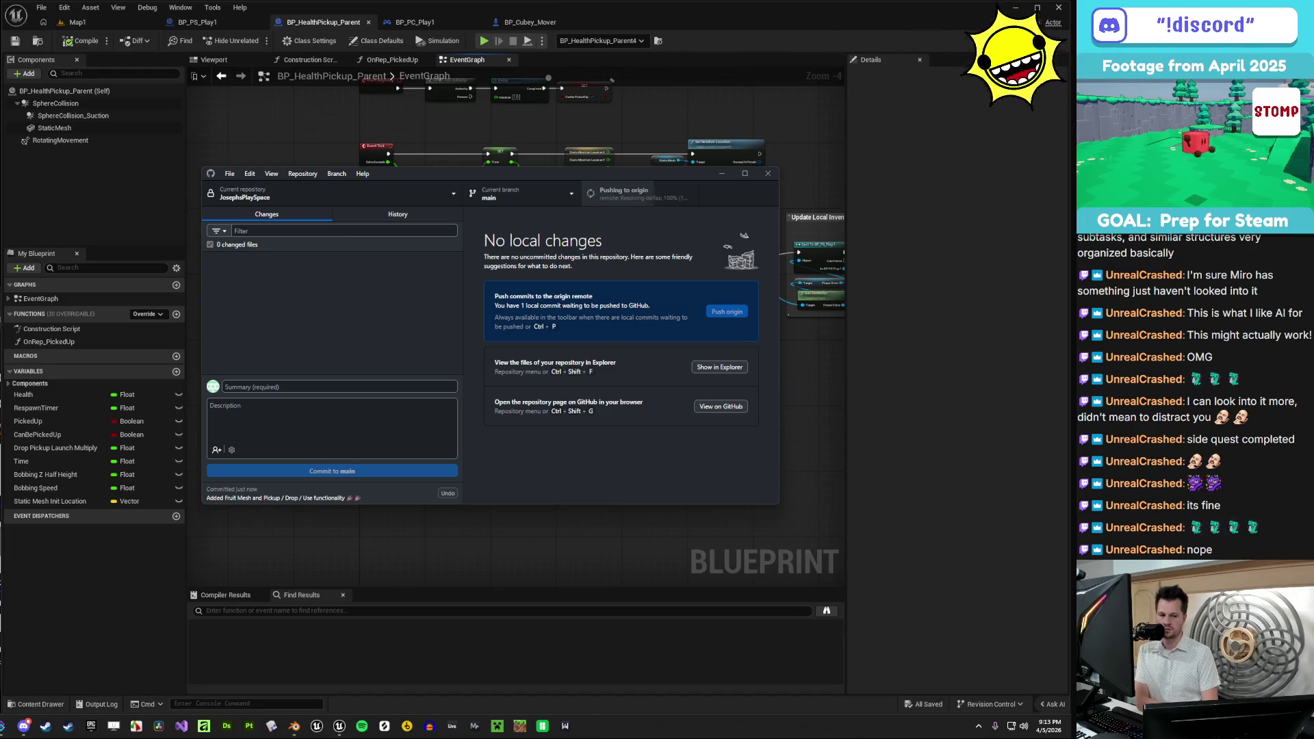
pyautogui.hotkey('alt', 'Tab')
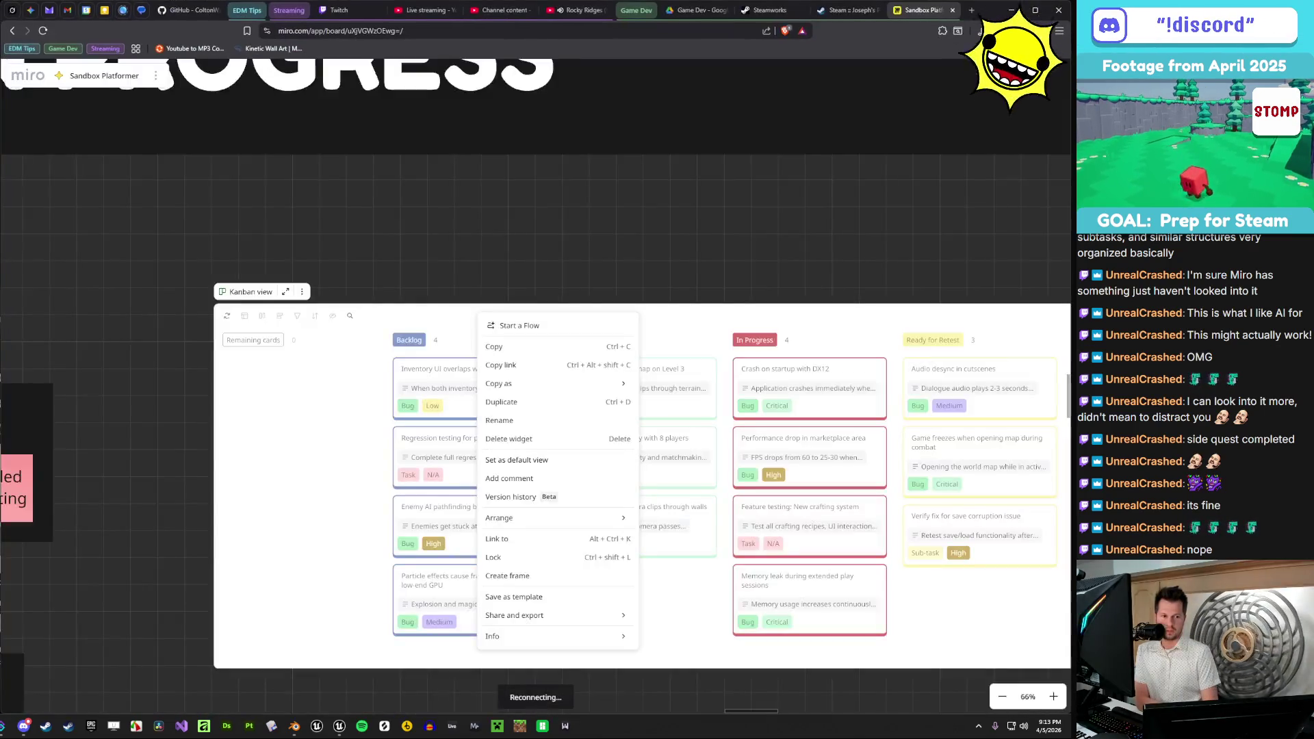
# - Un-maximize the Miro browser window so Unreal and GitHub Desktop show again
pyautogui.moveTo(1053, 14)
pyautogui.mouseDown()
pyautogui.moveTo(1038, 71)
pyautogui.moveTo(1045, 392)
pyautogui.moveTo(1313, 322)
pyautogui.mouseUp()
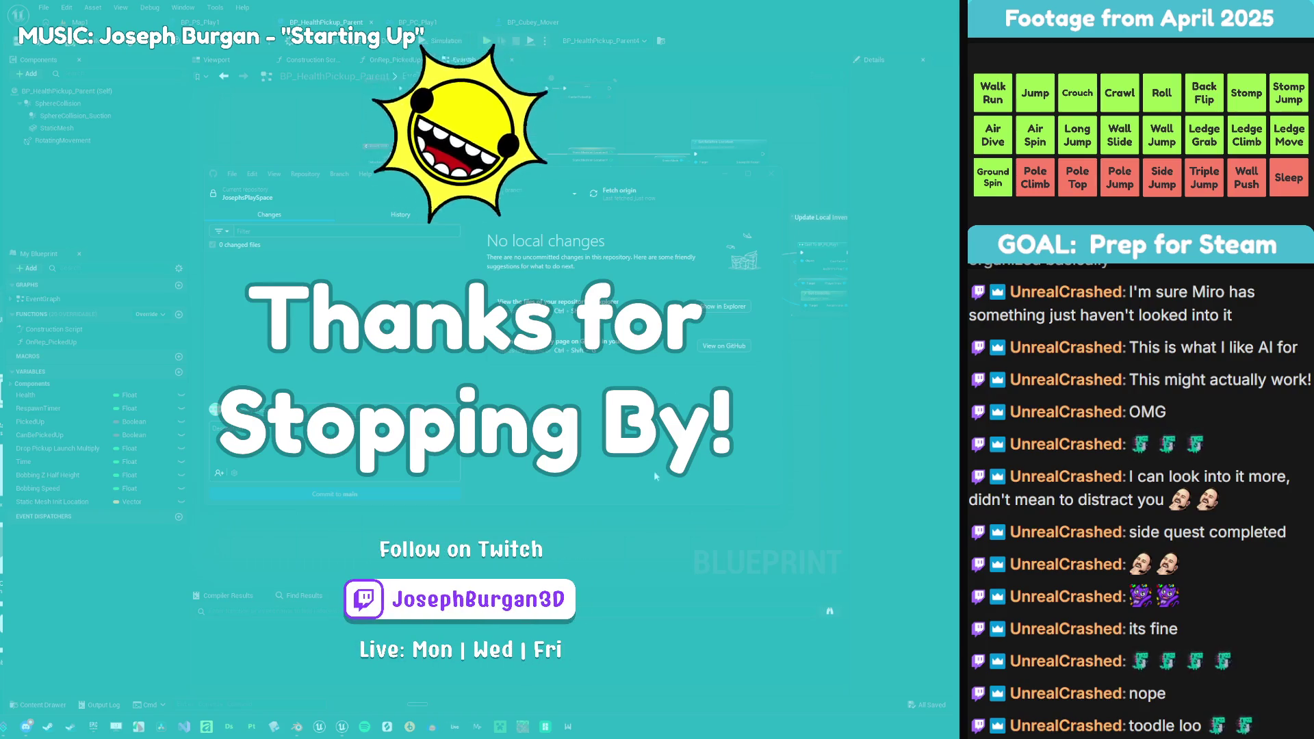
# - Close GitHub Desktop and the file explorer, and bring up the Blender project
pyautogui.click(771, 173)
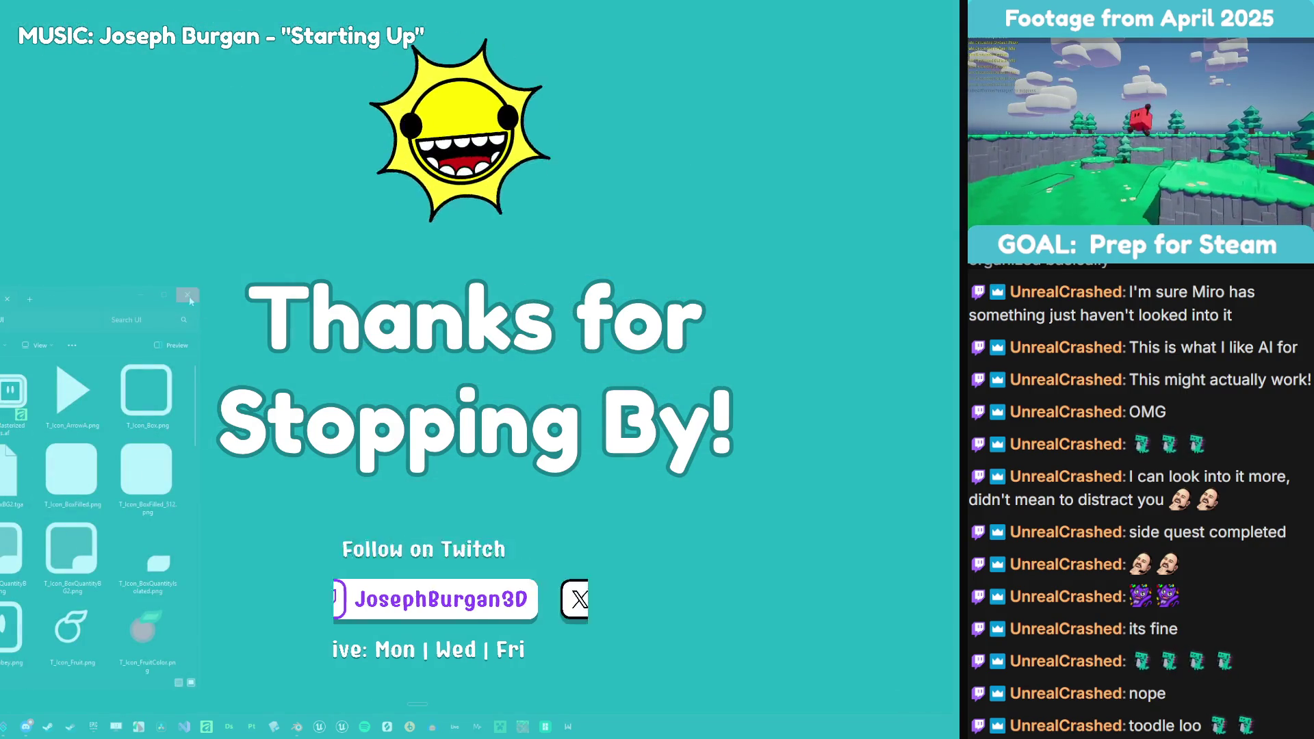
pyautogui.click(188, 299)
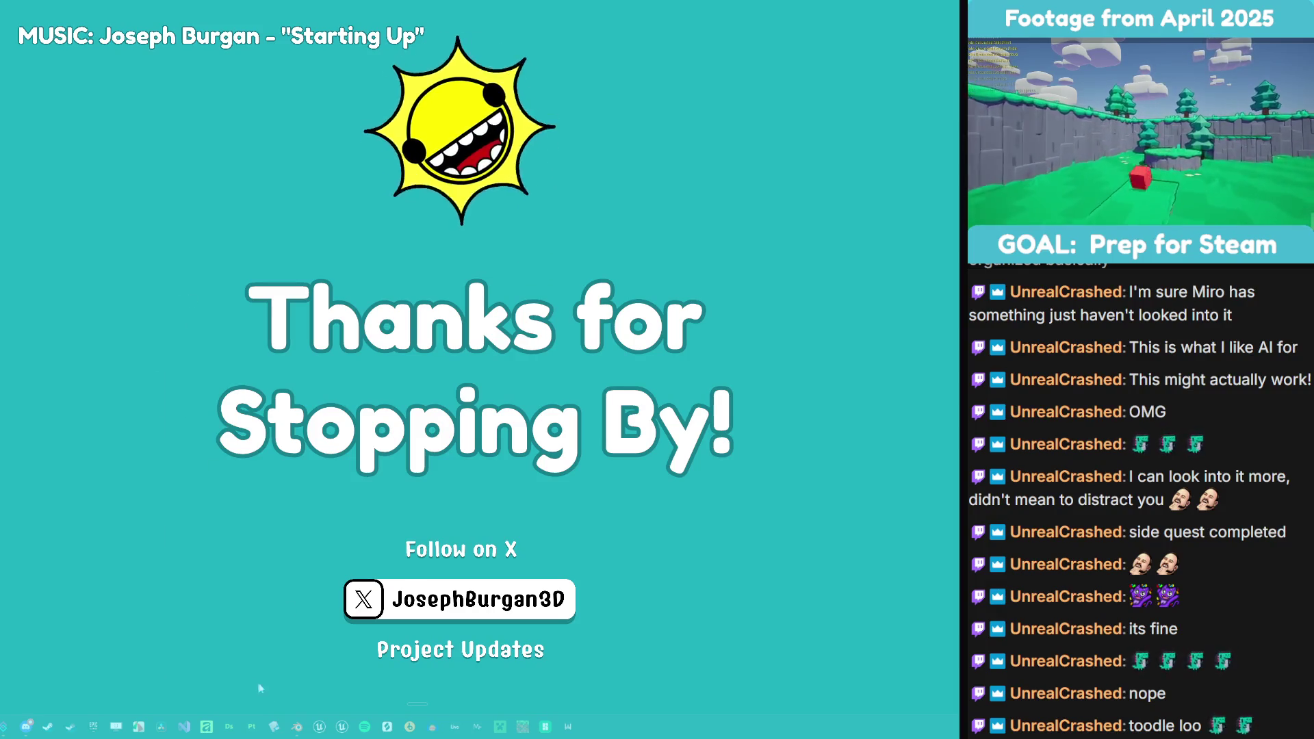
pyautogui.click(298, 728)
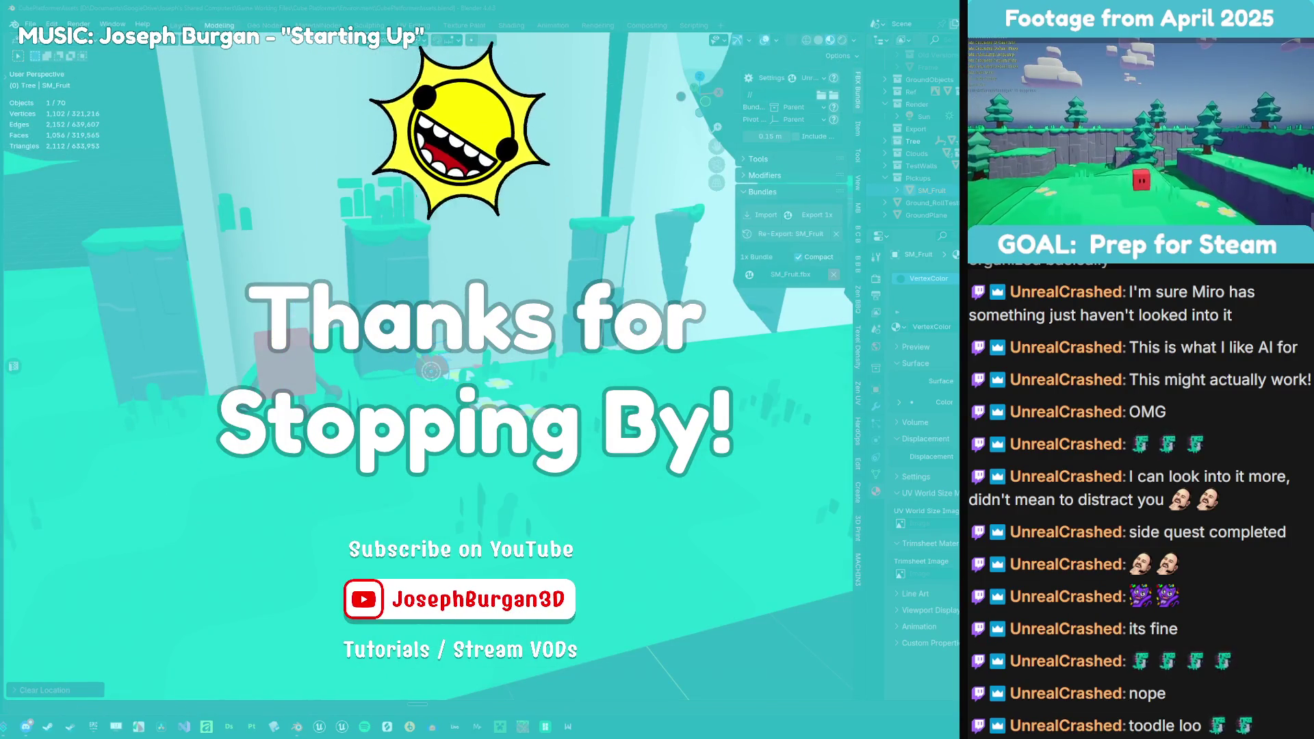
# - Move SM_Fruit -1 along Z and save CubePlatformerAssets.blend
pyautogui.press('g')
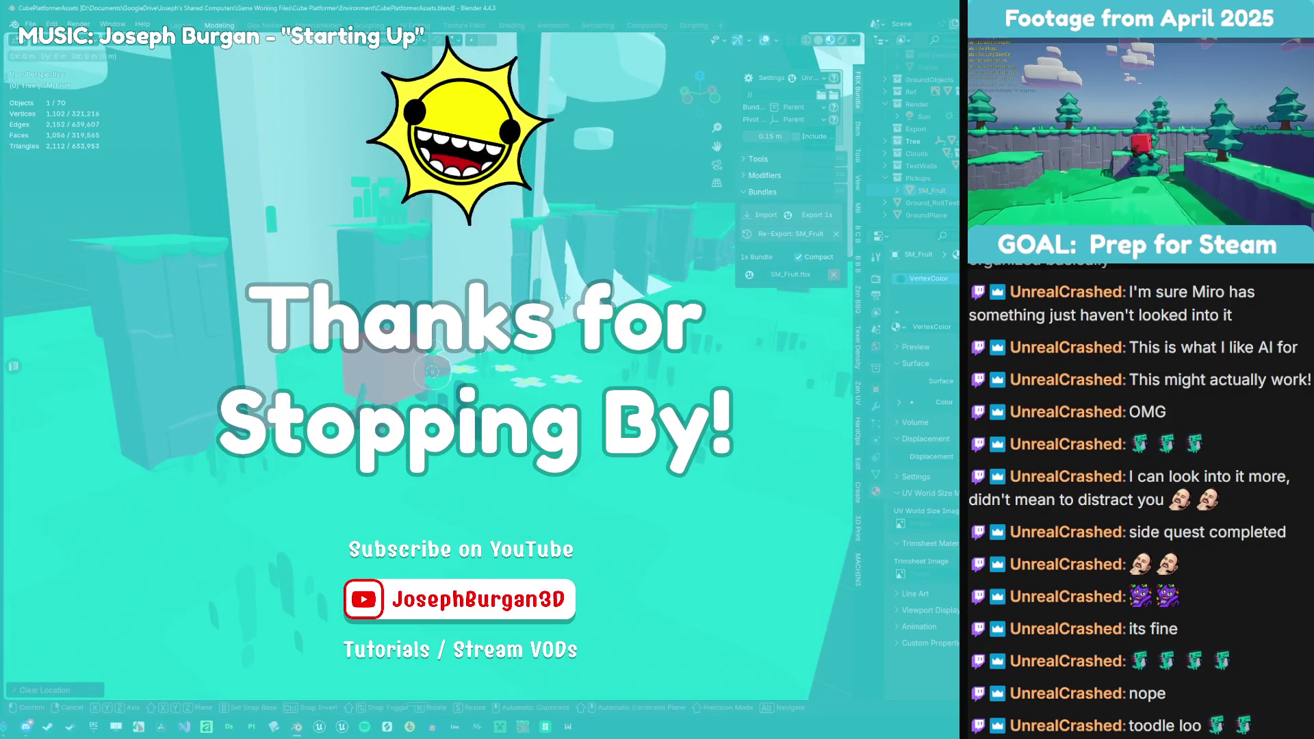
pyautogui.press('y')
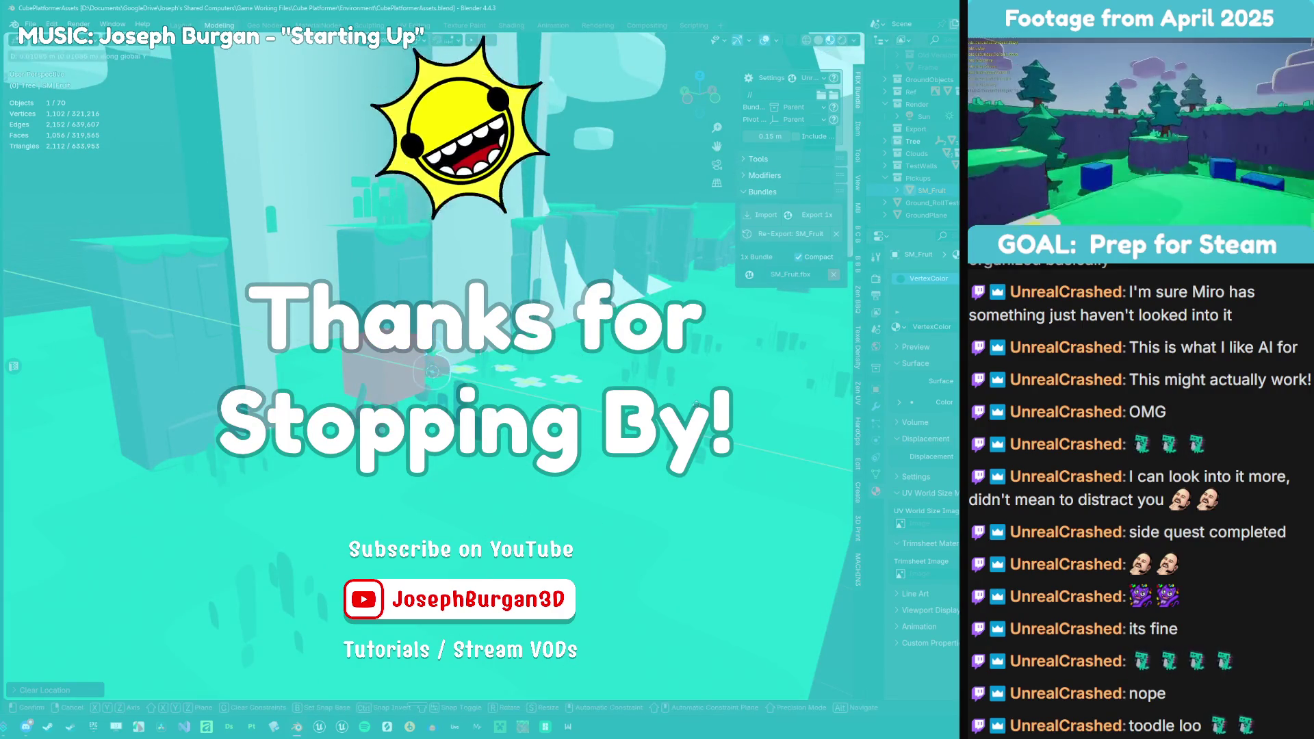
pyautogui.press('Return')
pyautogui.press('g')
pyautogui.press('z')
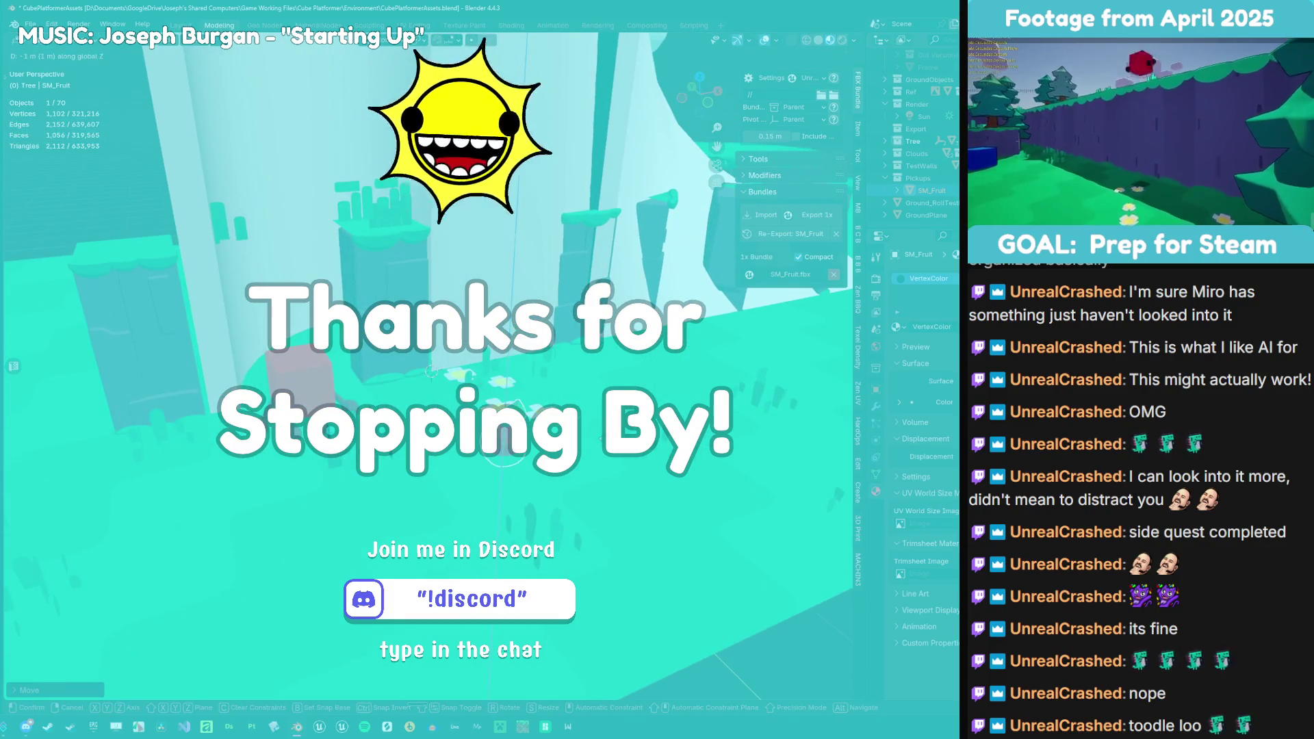
pyautogui.press('Return')
pyautogui.hotkey('ctrl', 's')
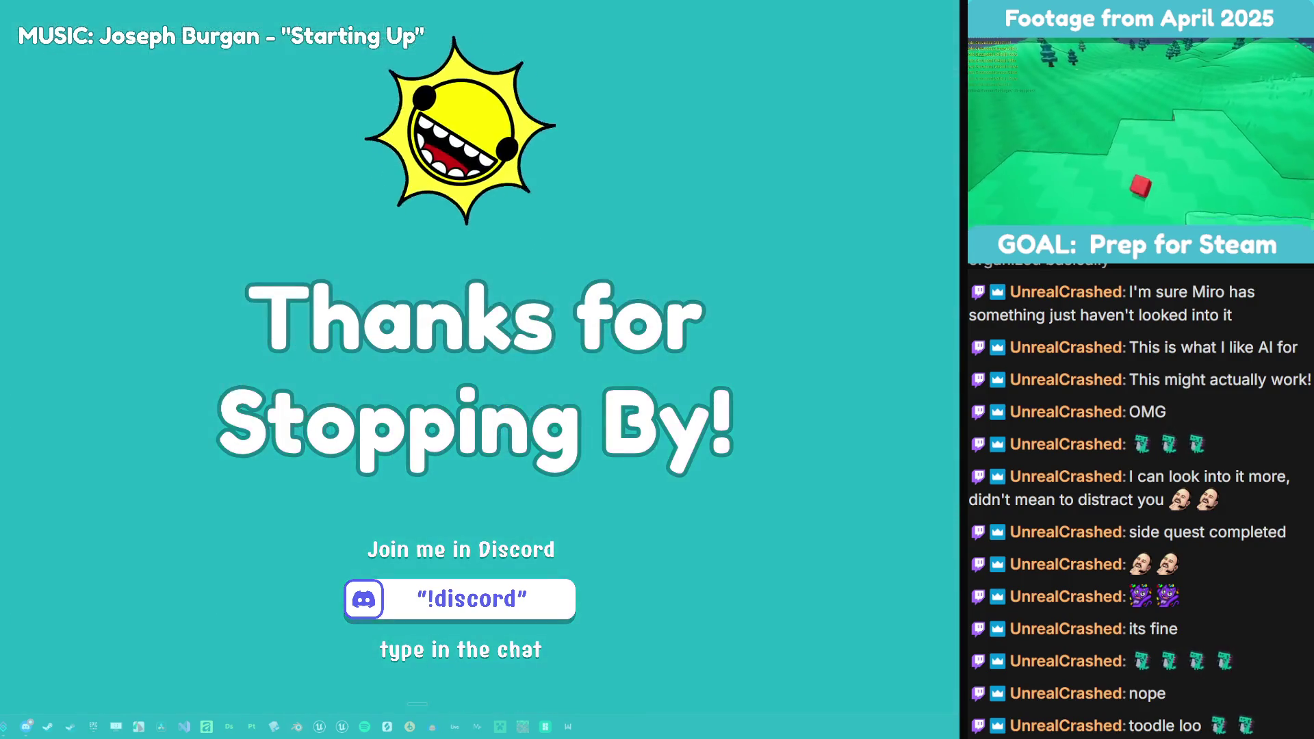